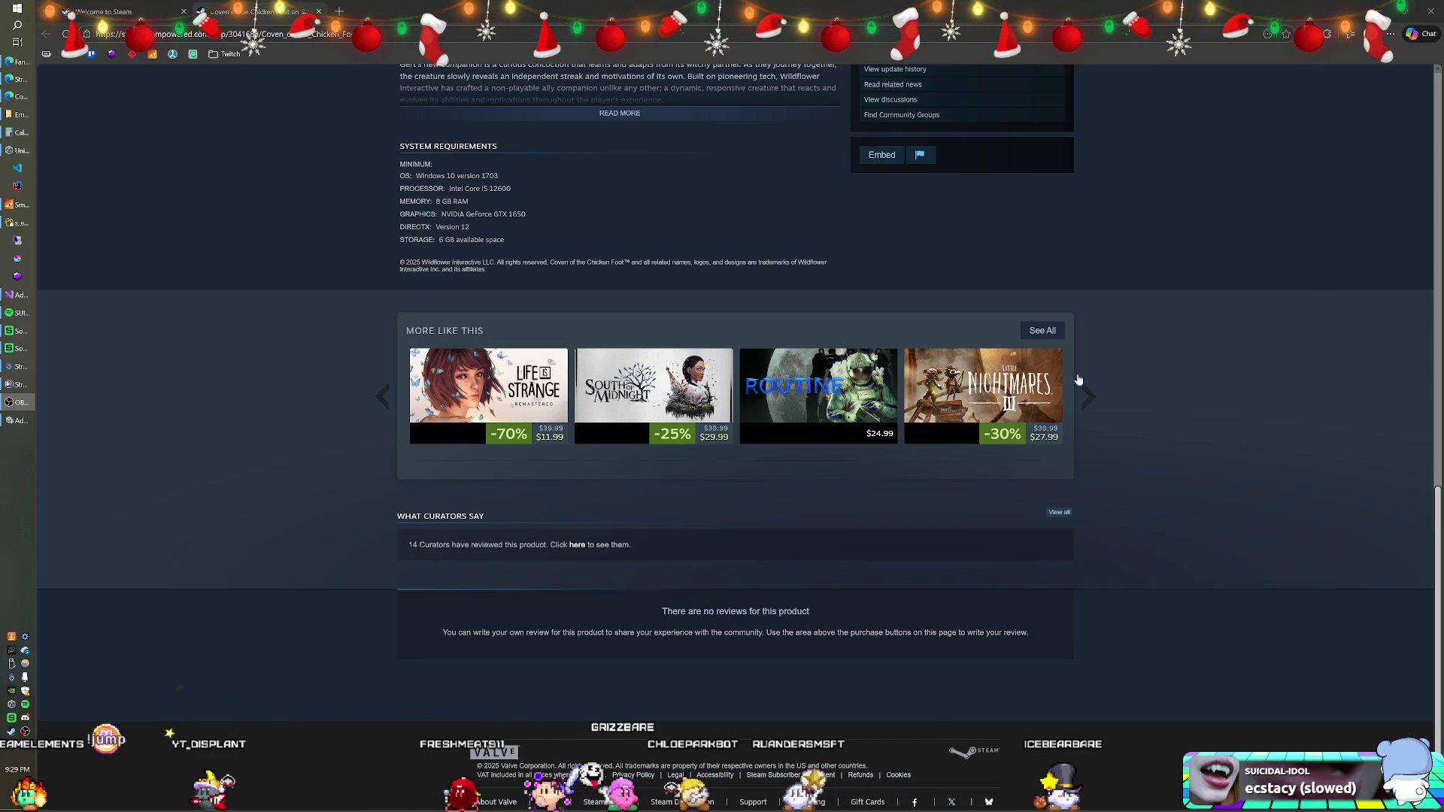
Page the More Like This carousel until Silksong, Silent Hill, It Takes Two and God of War appear
left_click(1083, 403)
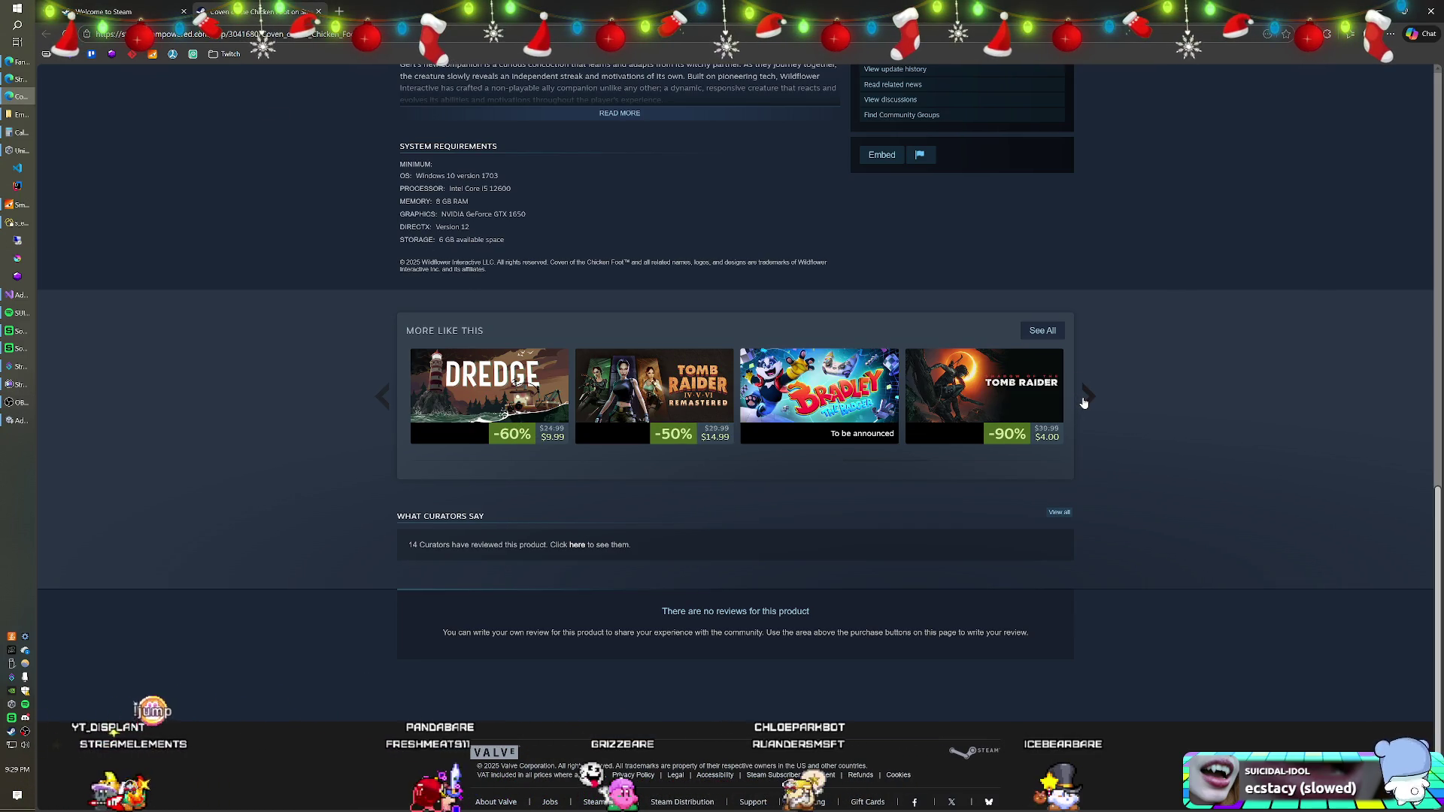
left_click(1083, 403)
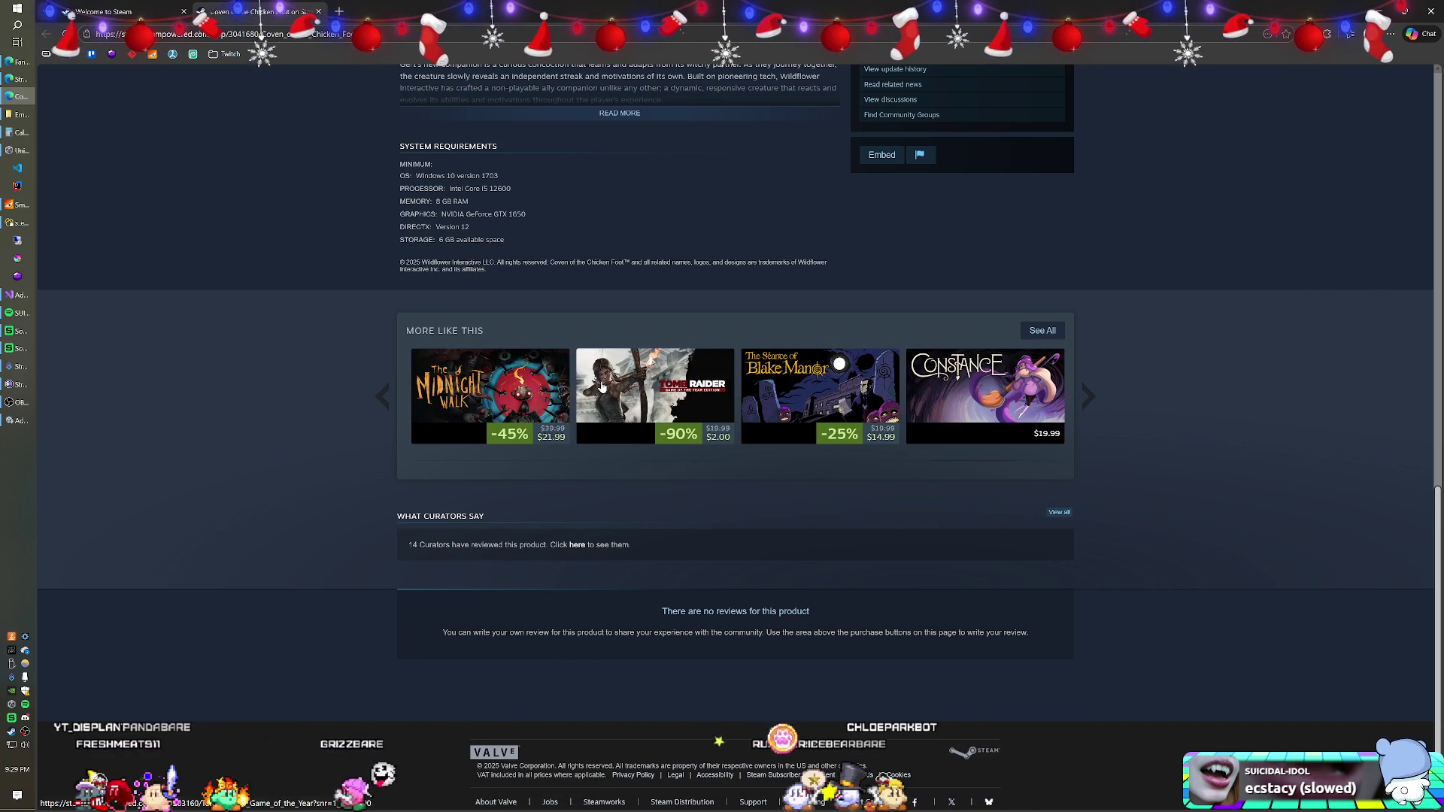
mouse_move(655, 384)
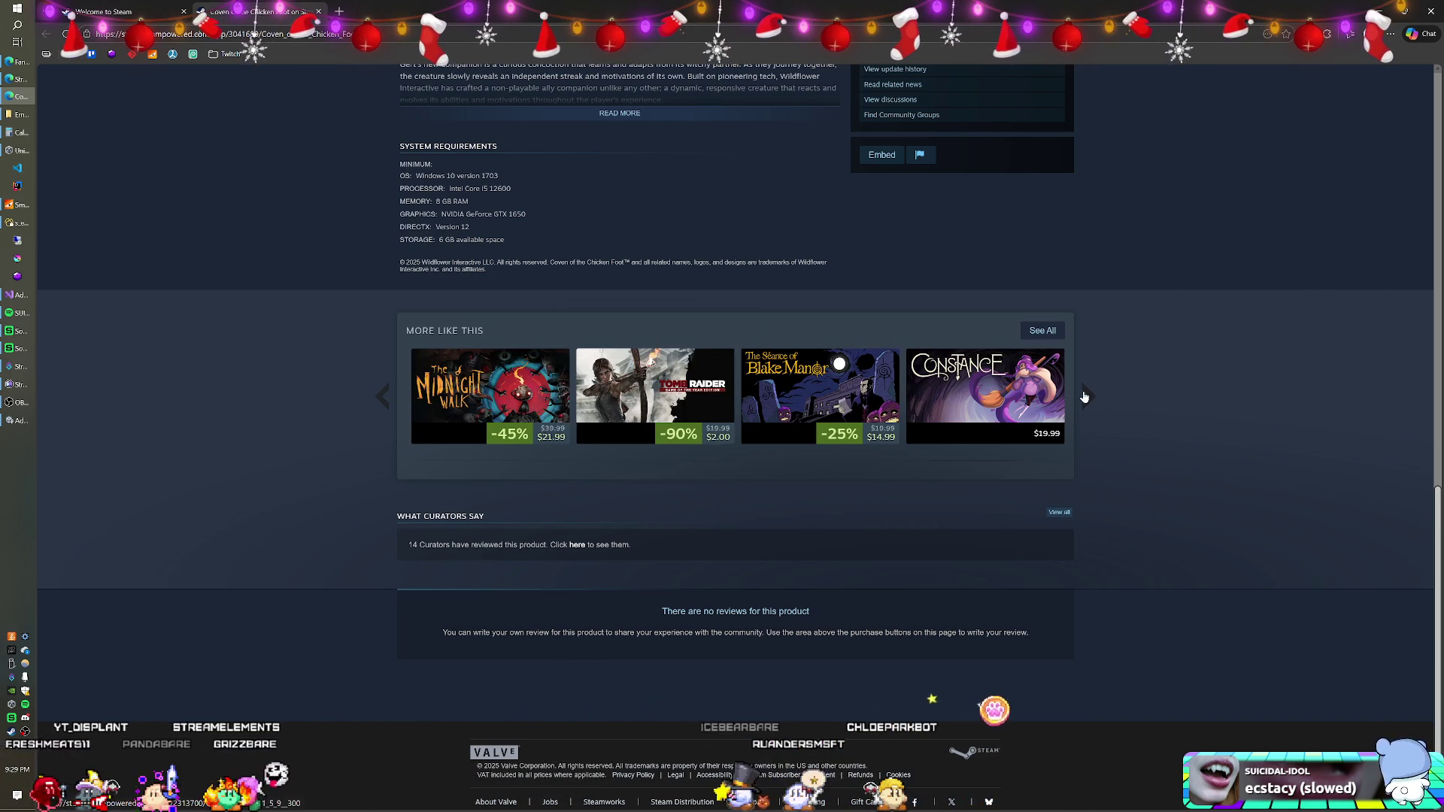
left_click(1084, 397)
mouse_move(801, 362)
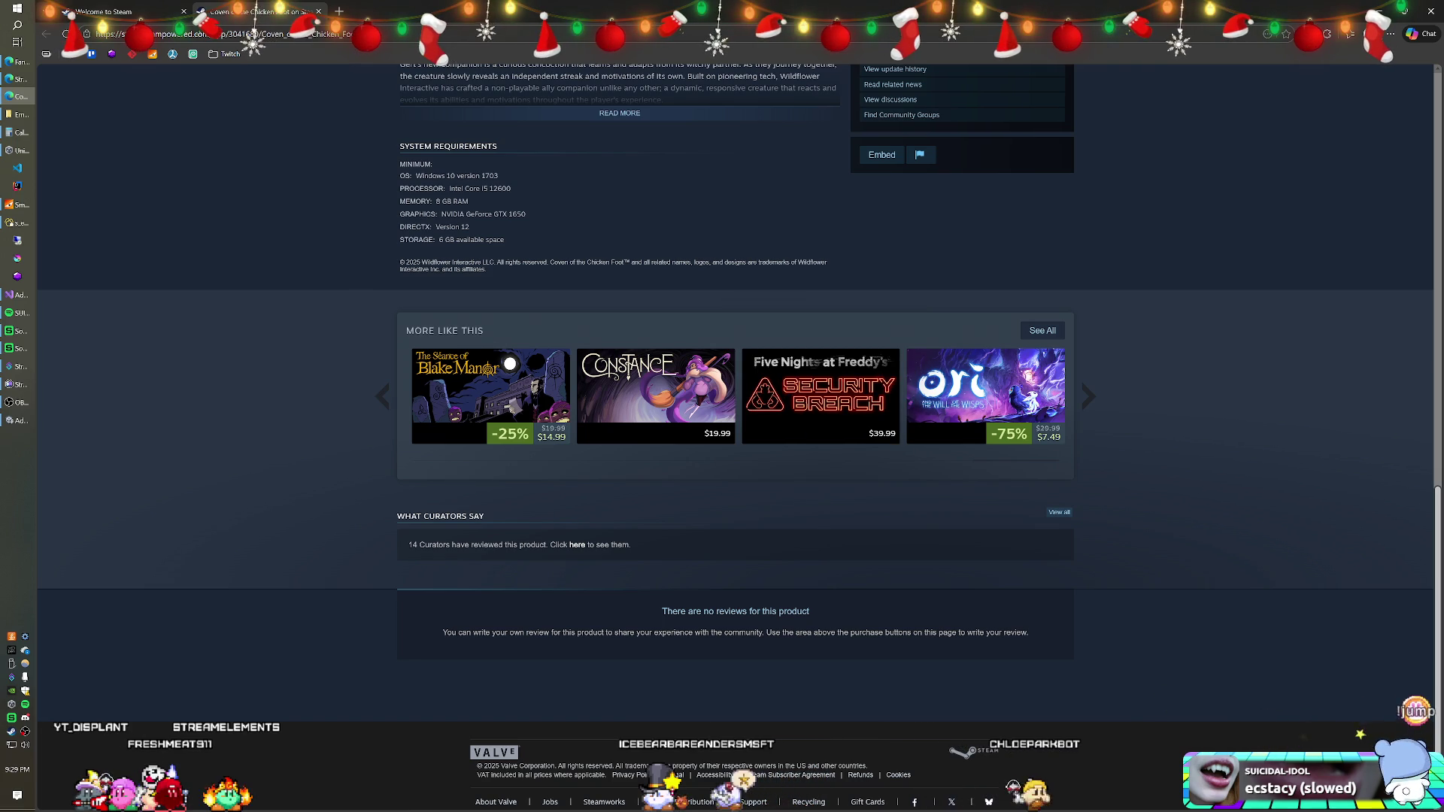
left_click(1088, 396)
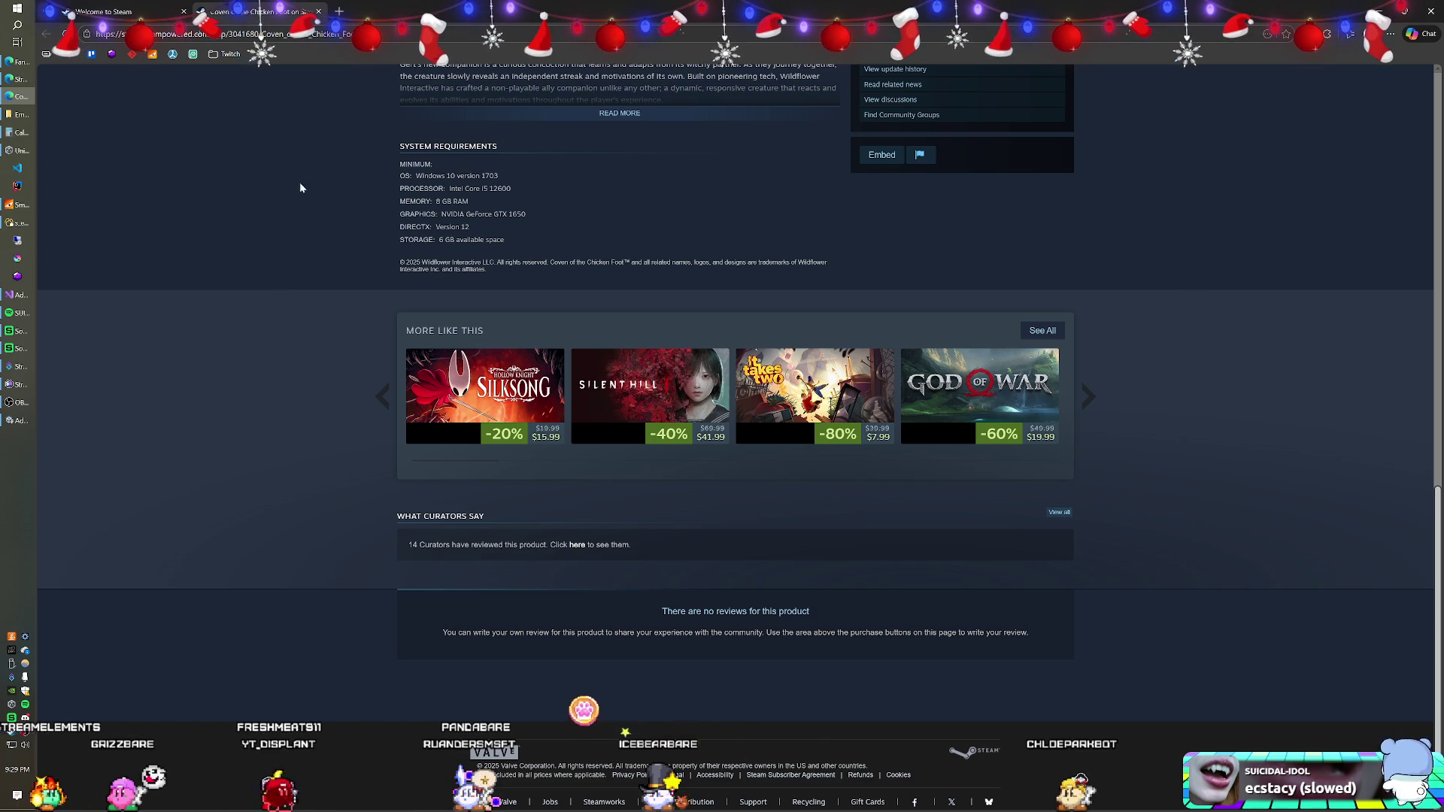
Close the Coven of the Chicken Foot page and scroll into the Welcome to Steam recommendations
key("ctrl+w")
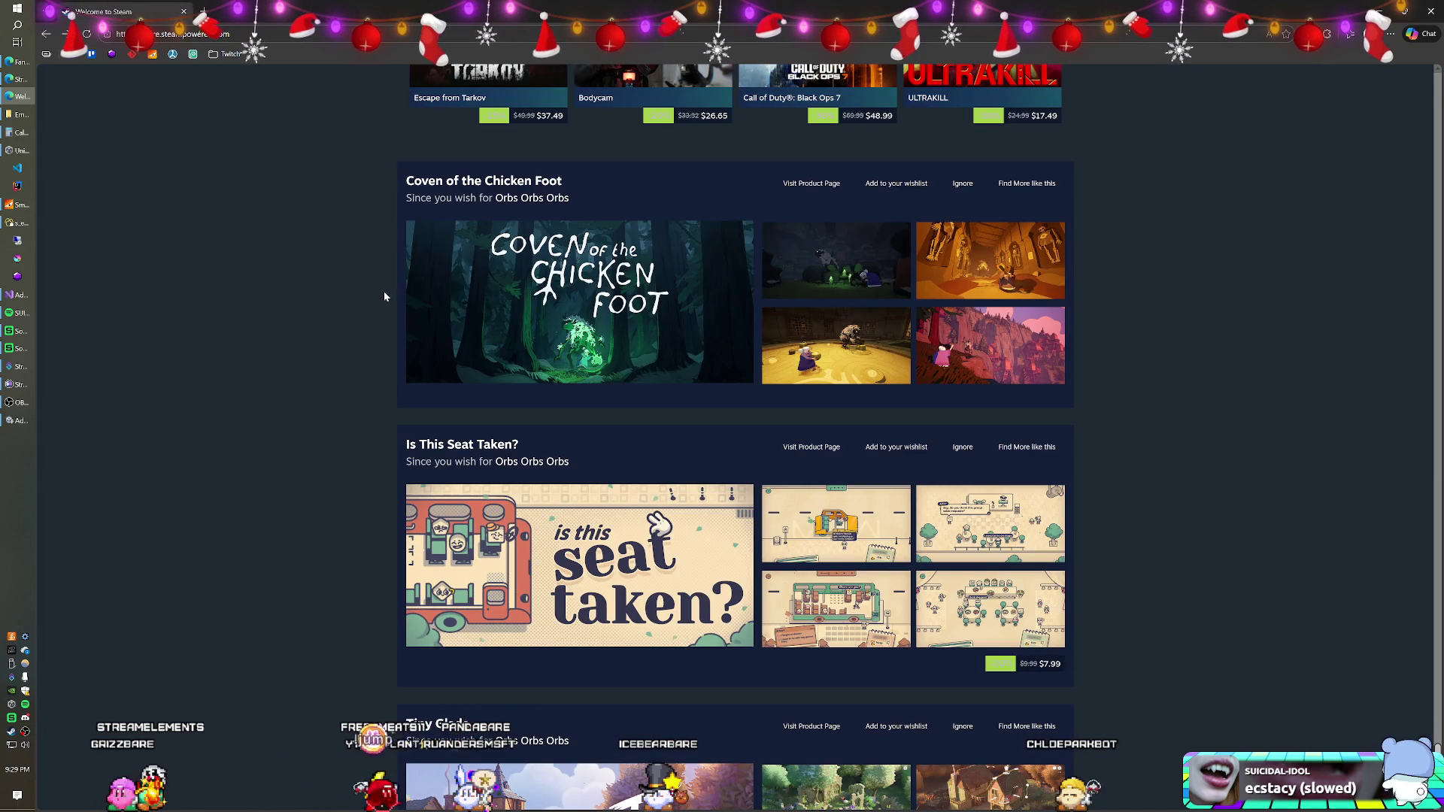
scroll(391, 351, "down", 3)
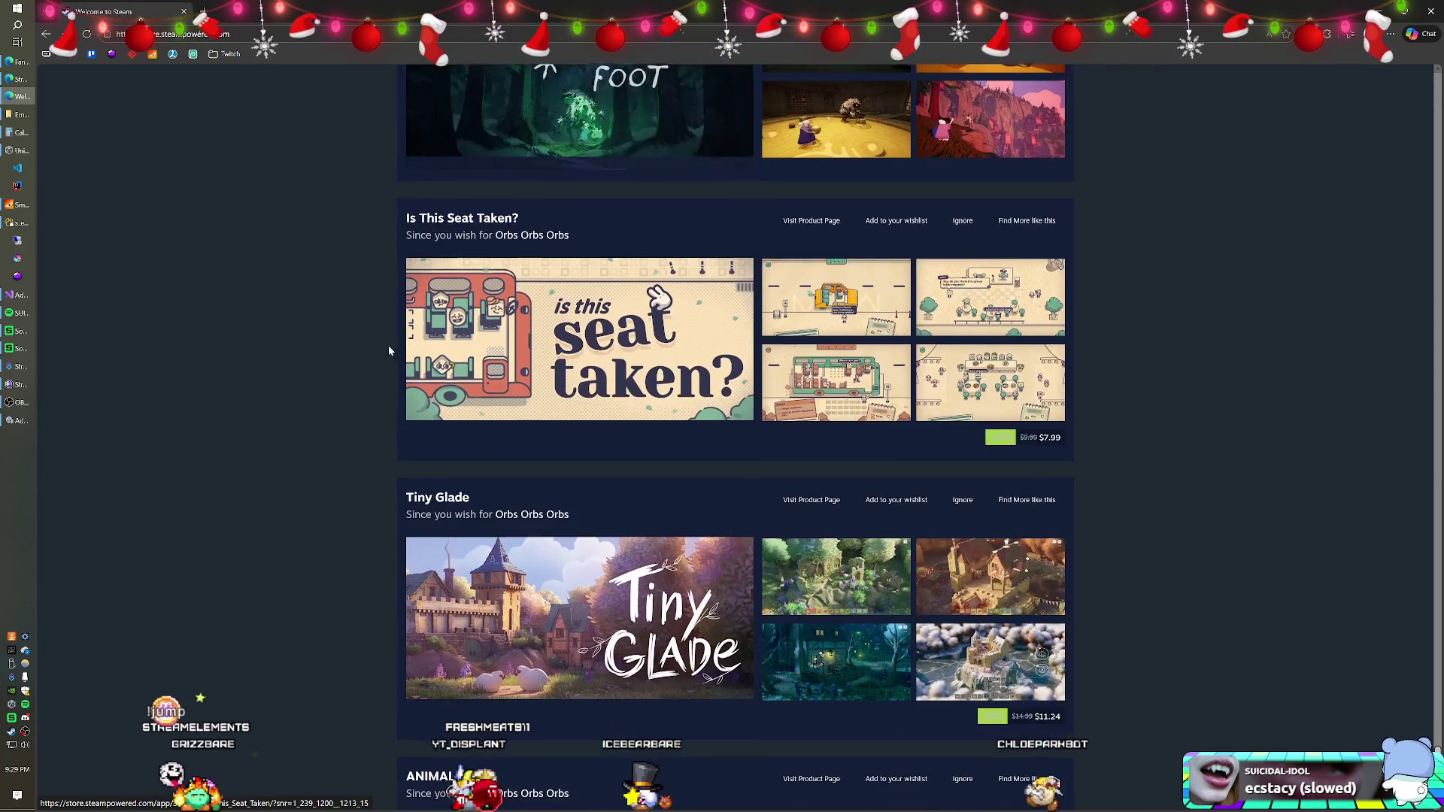
scroll(391, 347, "down", 9)
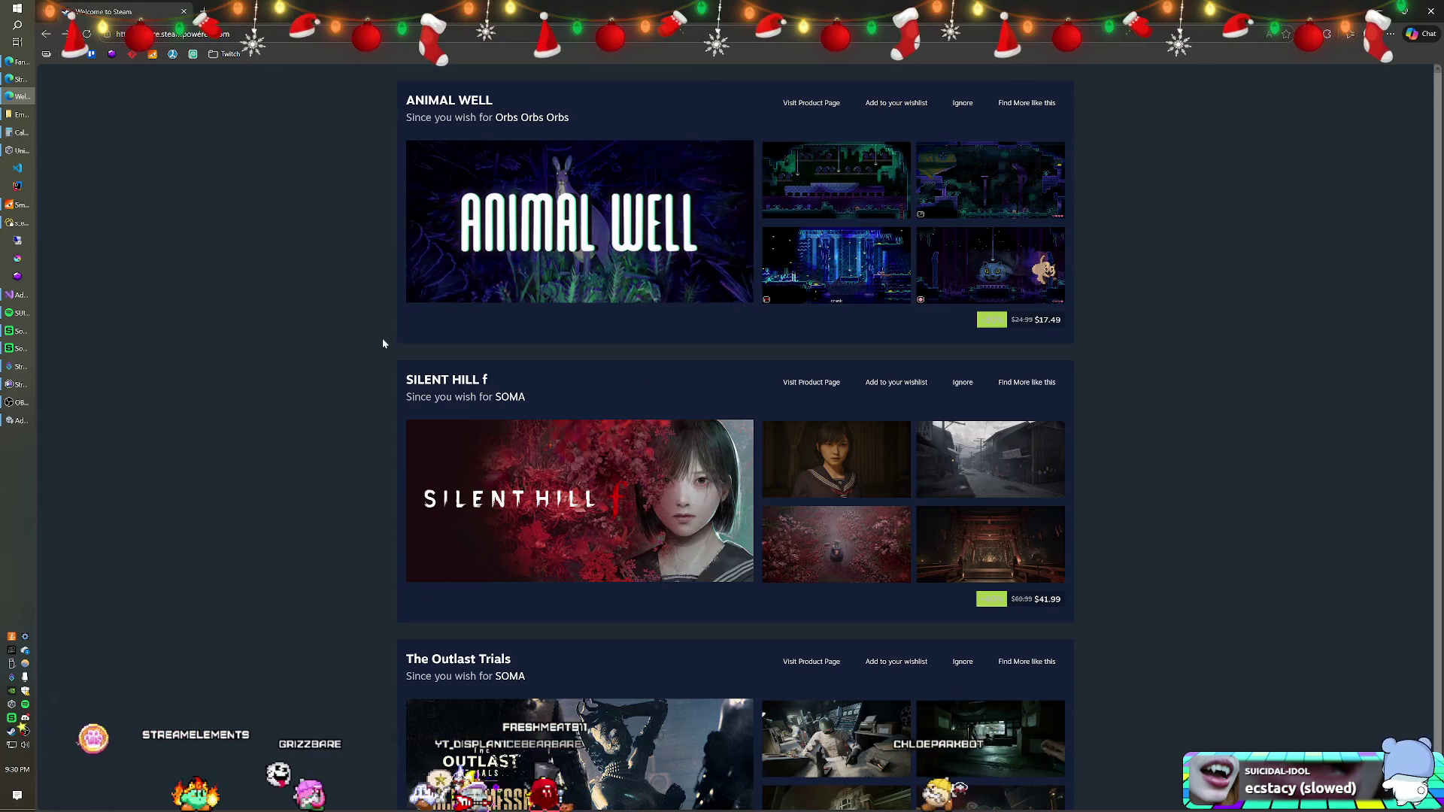
scroll(359, 339, "down", 11)
scroll(359, 339, "down", 13)
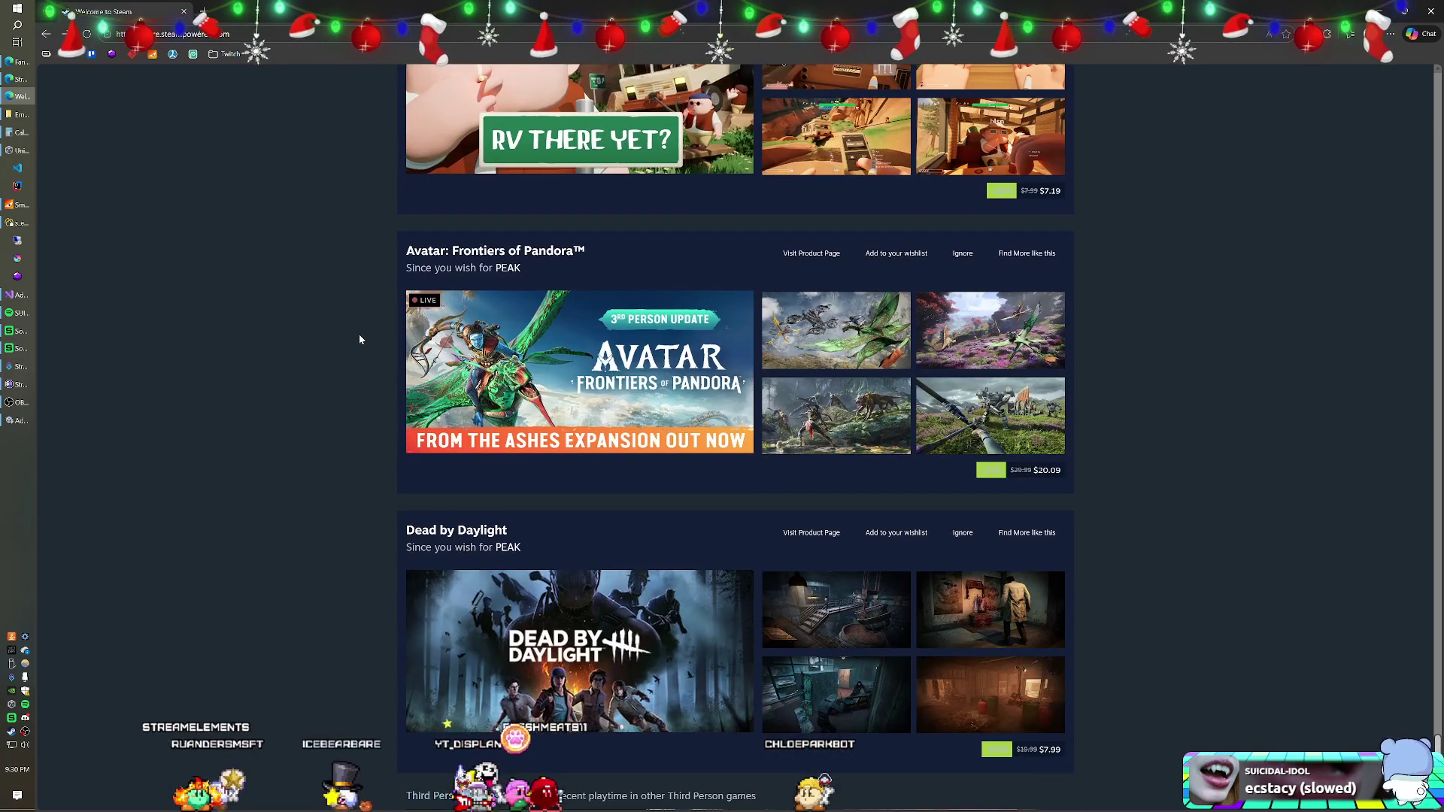
scroll(360, 339, "down", 2)
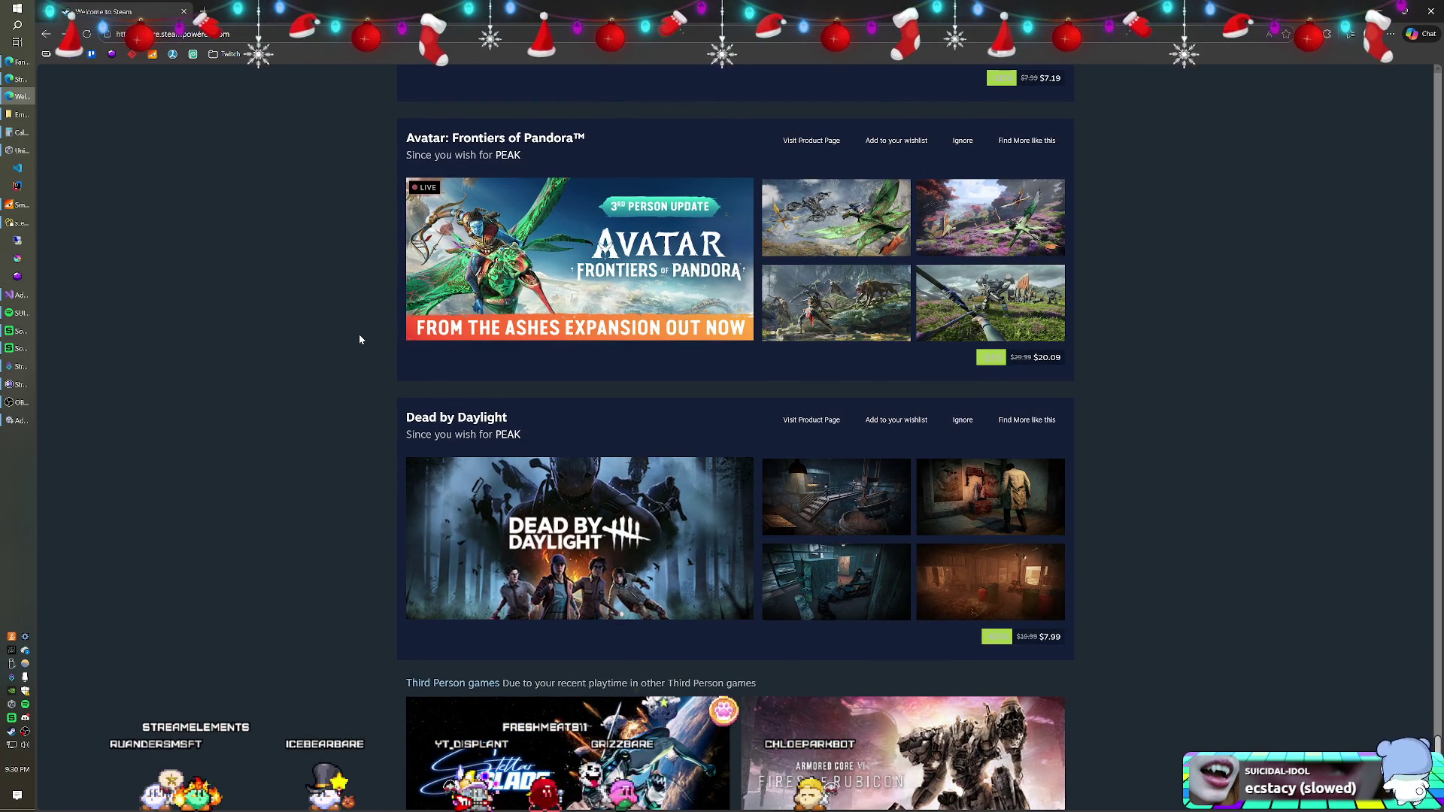
mouse_move(682, 255)
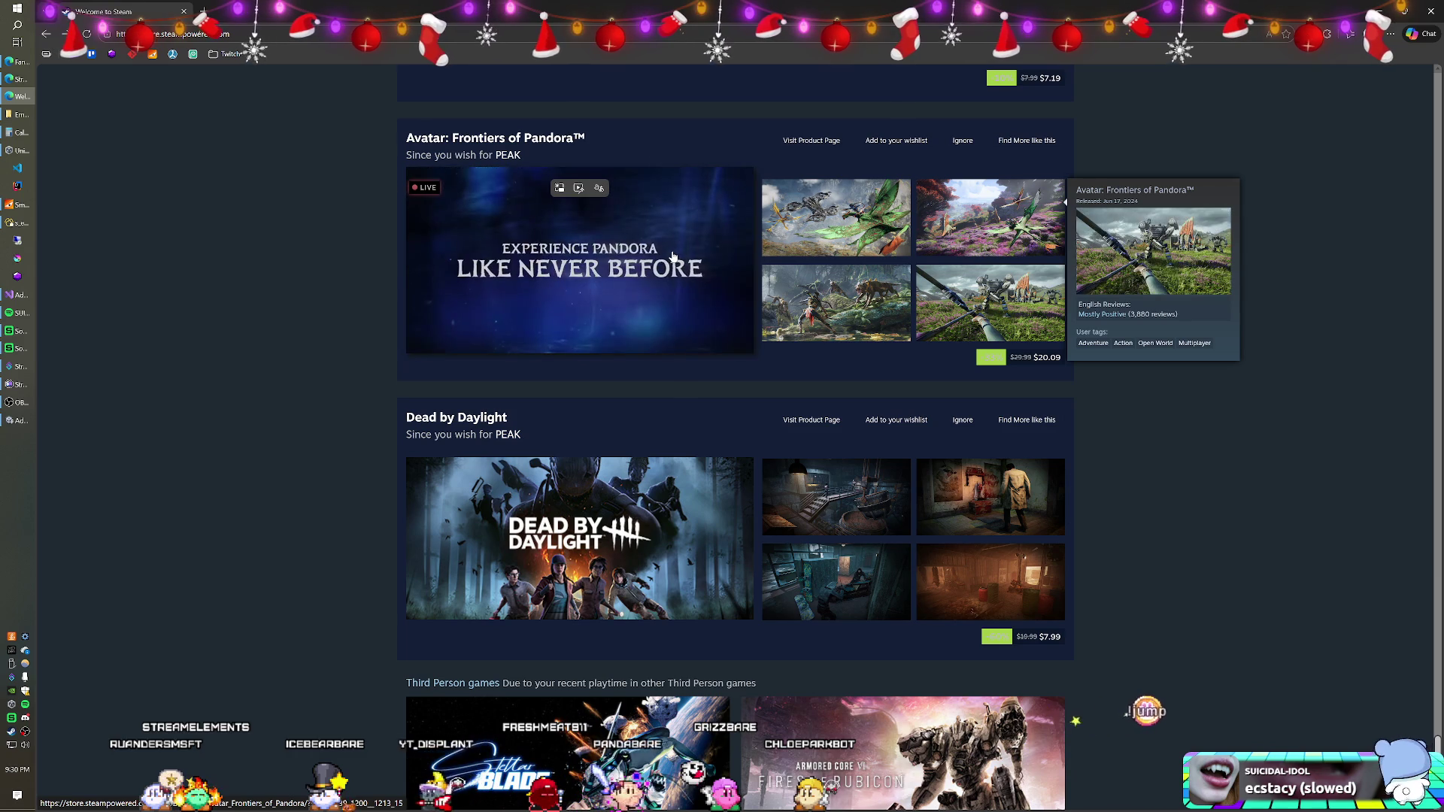
Scroll the wishlist-based picks down to ROUTINE ($24.99) and The Stanley Parable: Ultra Deluxe ($9.99)
scroll(286, 355, "down", 5)
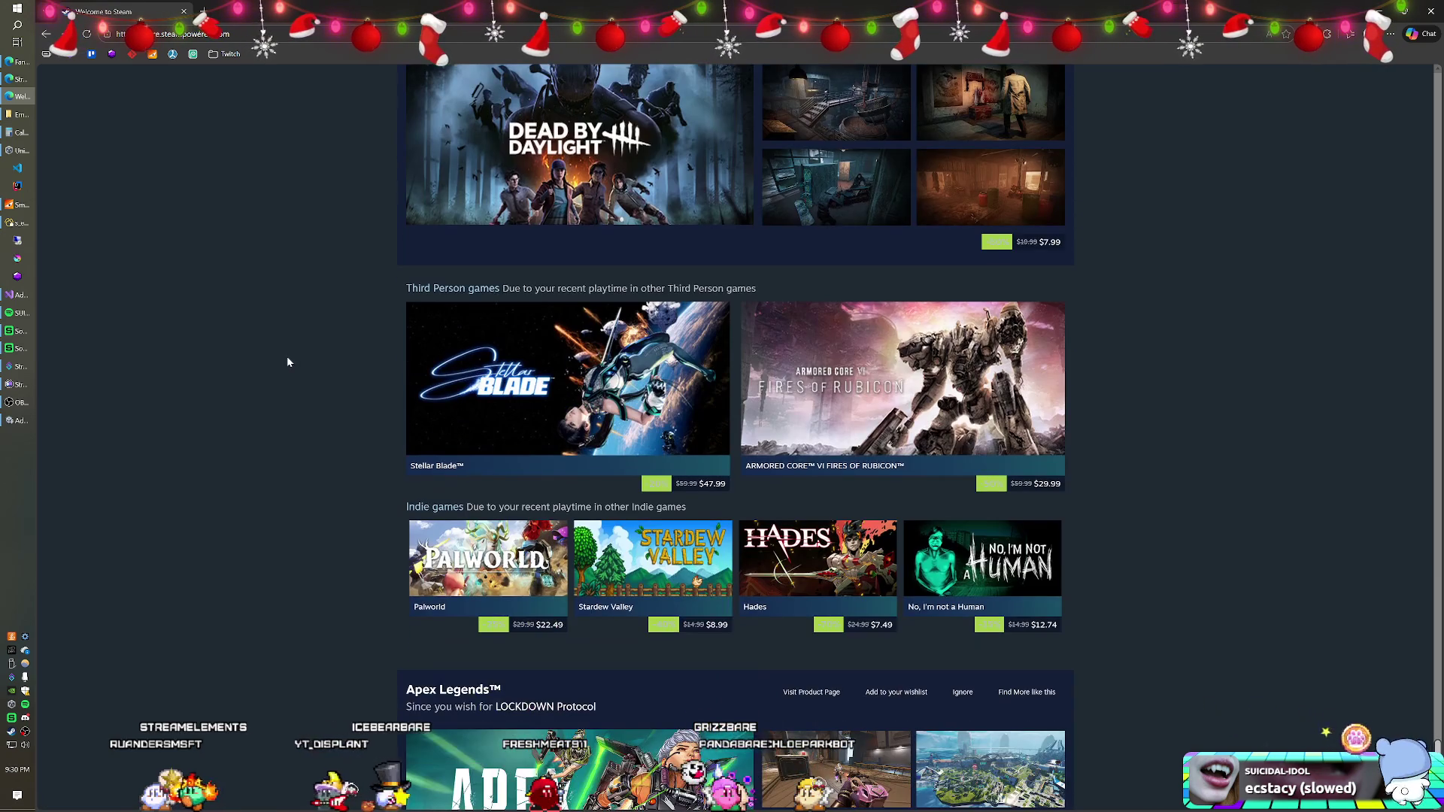
scroll(287, 362, "down", 2)
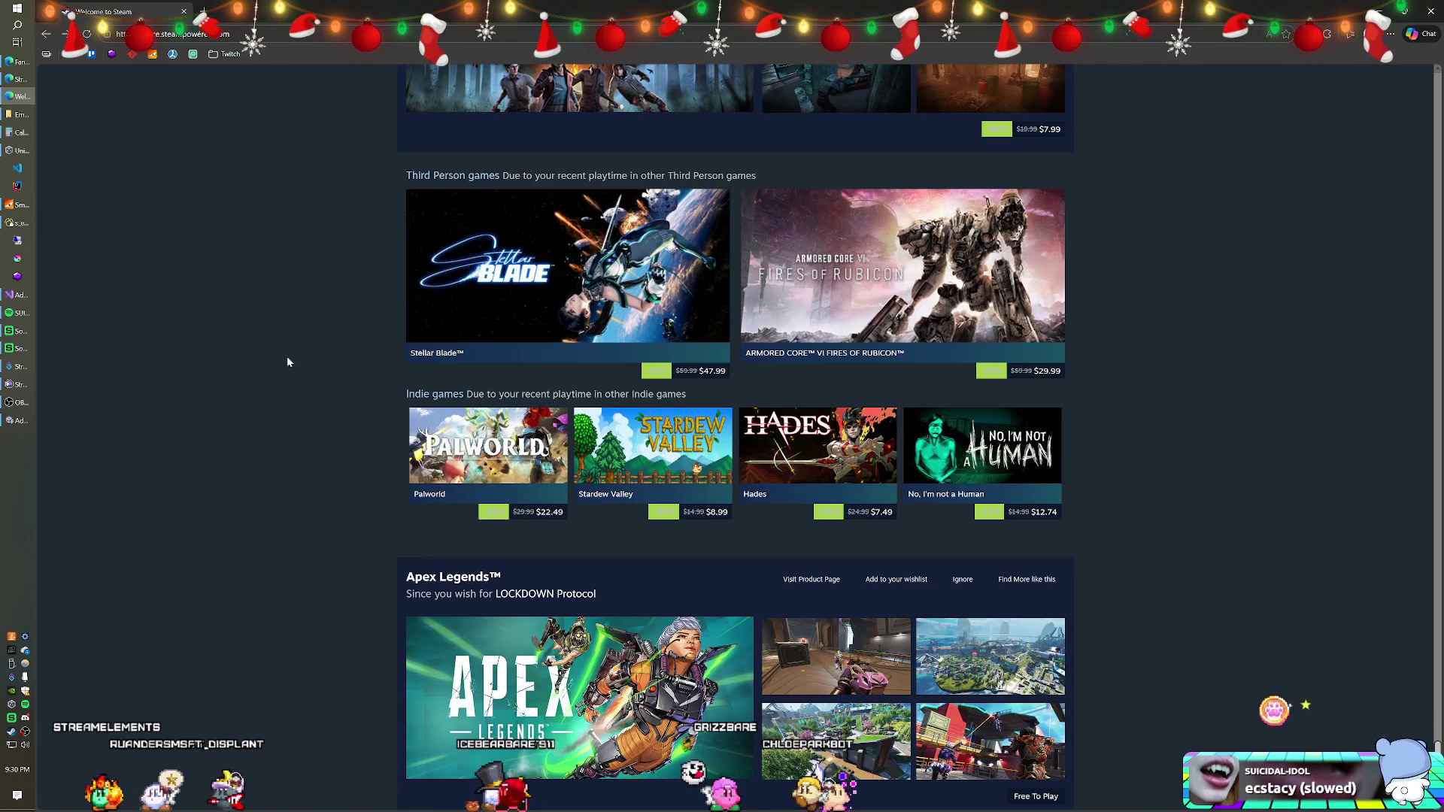
scroll(287, 362, "down", 2)
scroll(287, 362, "down", 10)
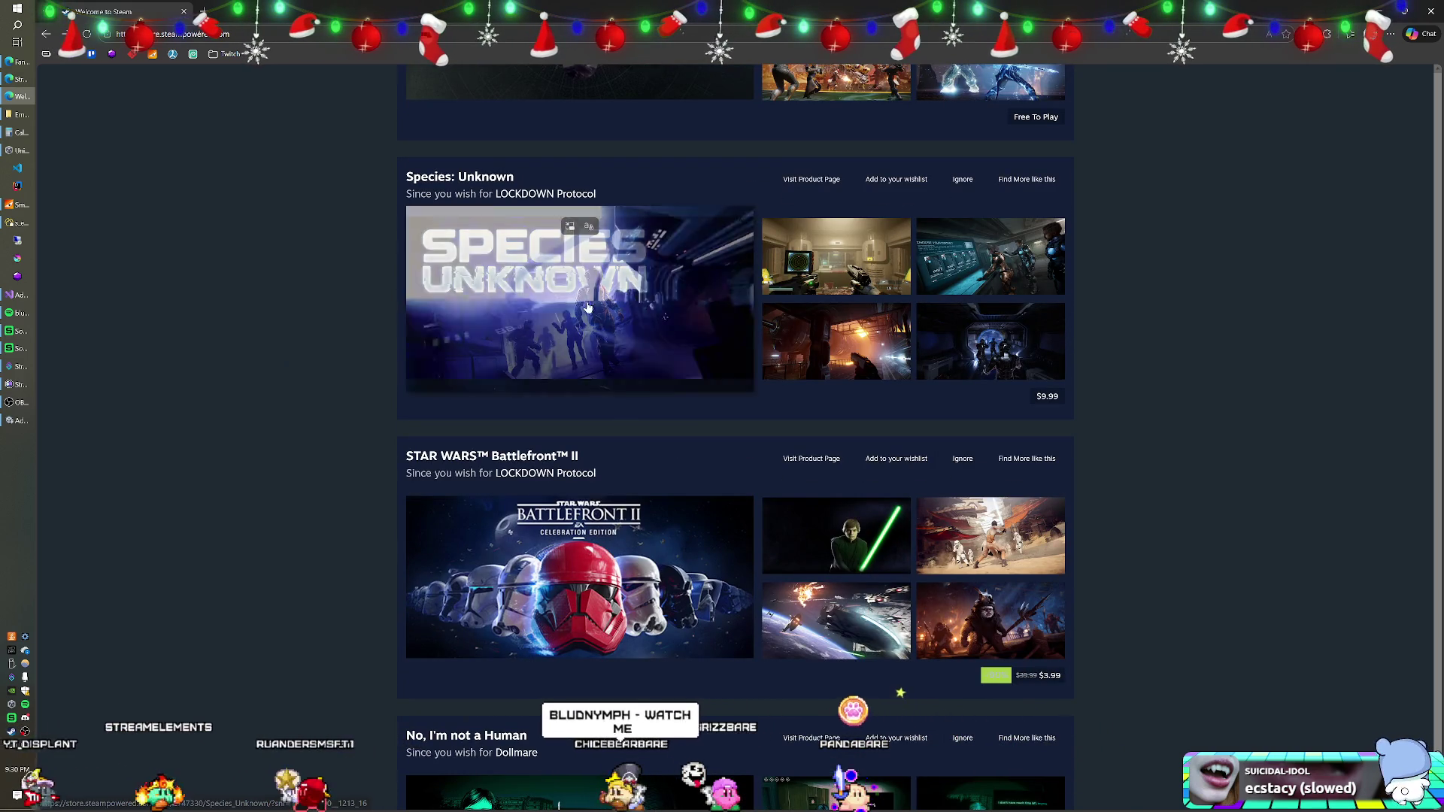
mouse_move(587, 307)
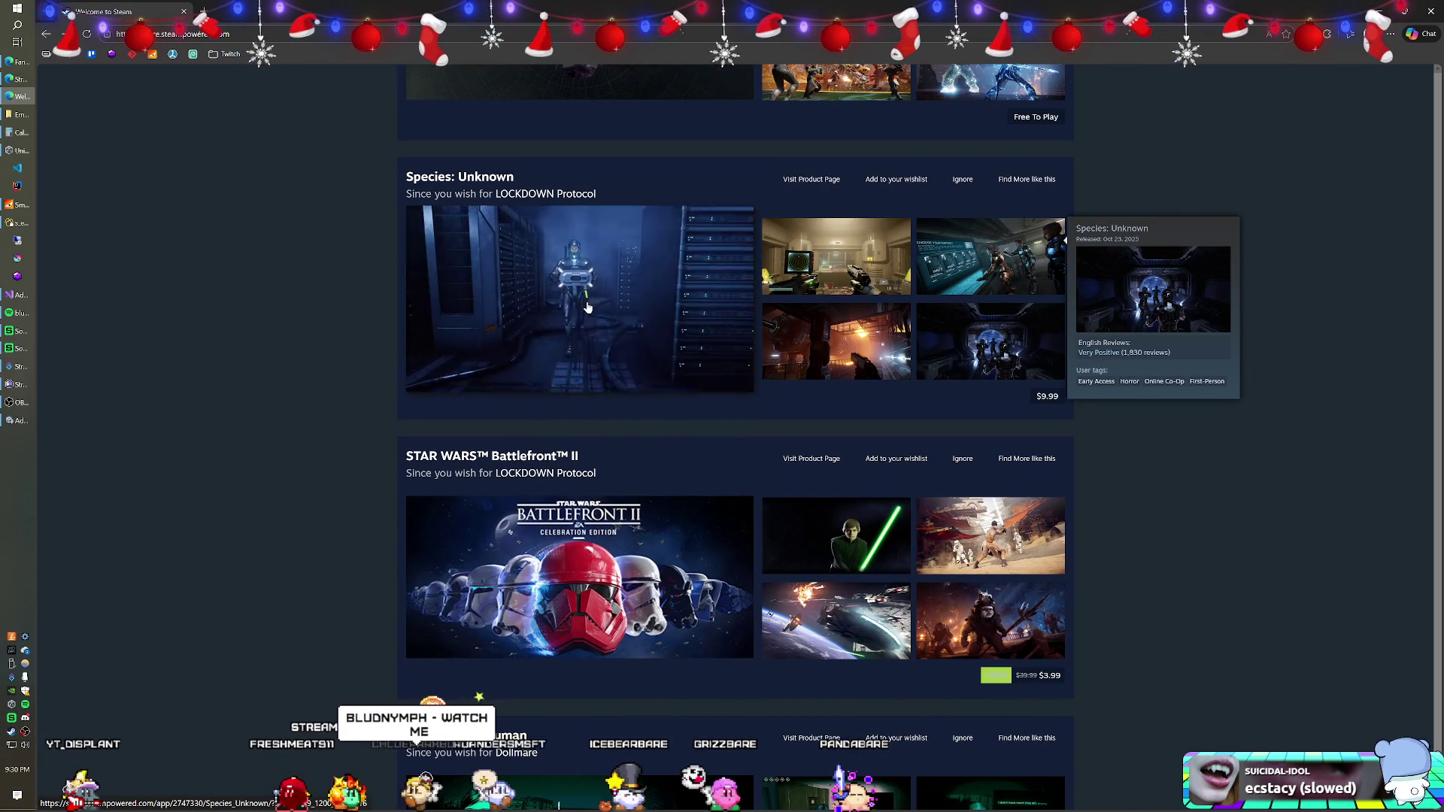
scroll(353, 331, "down", 10)
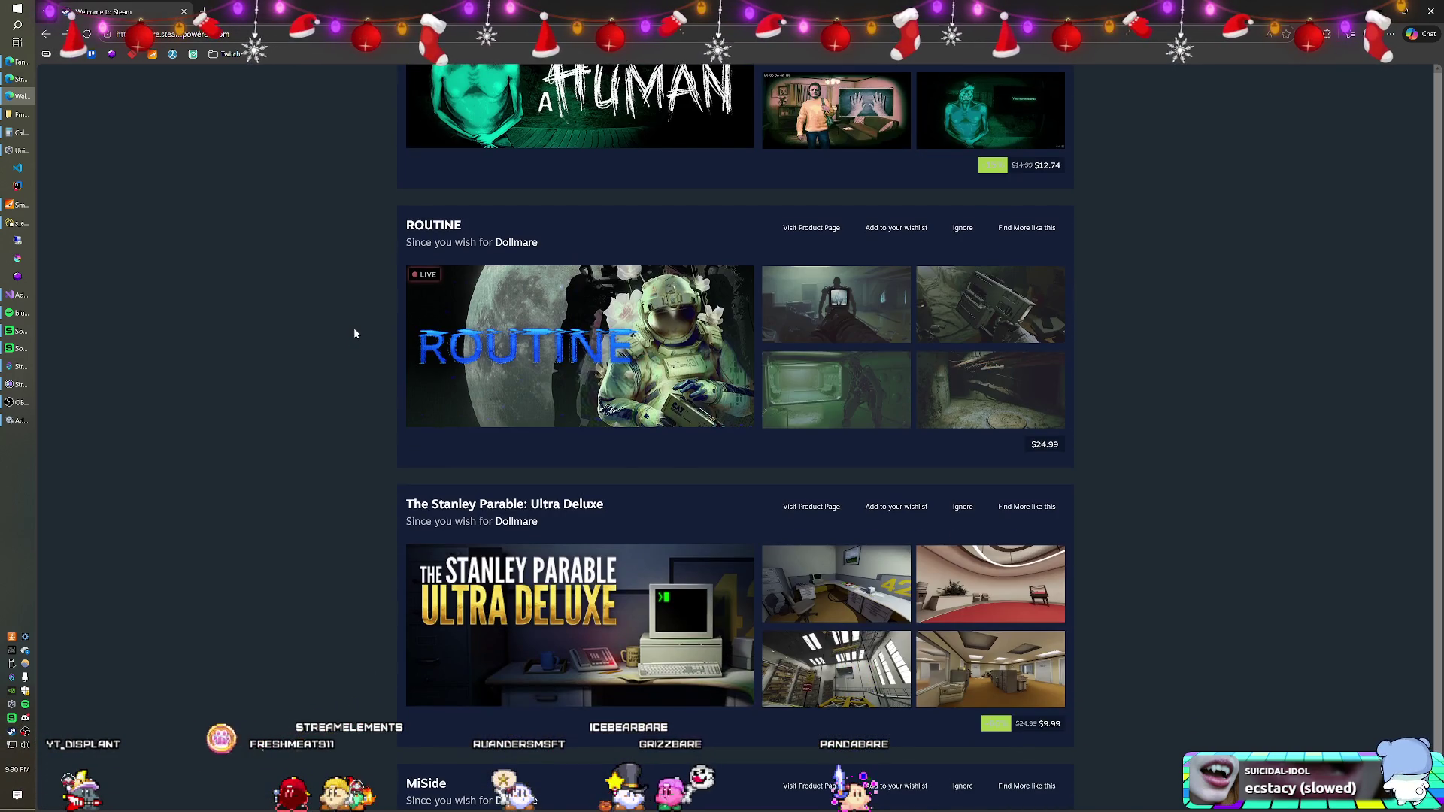
mouse_move(633, 331)
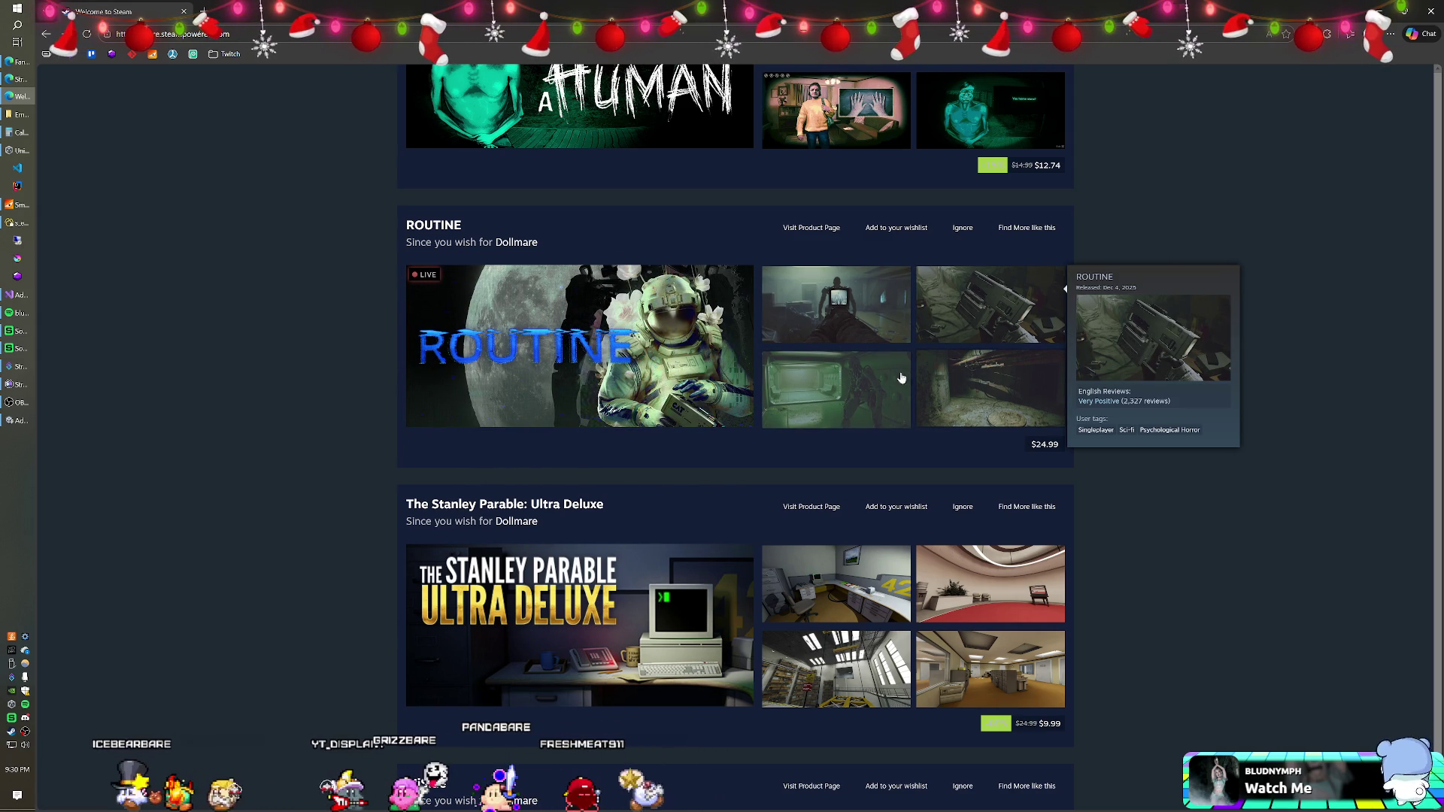
scroll(755, 351, "down", 6)
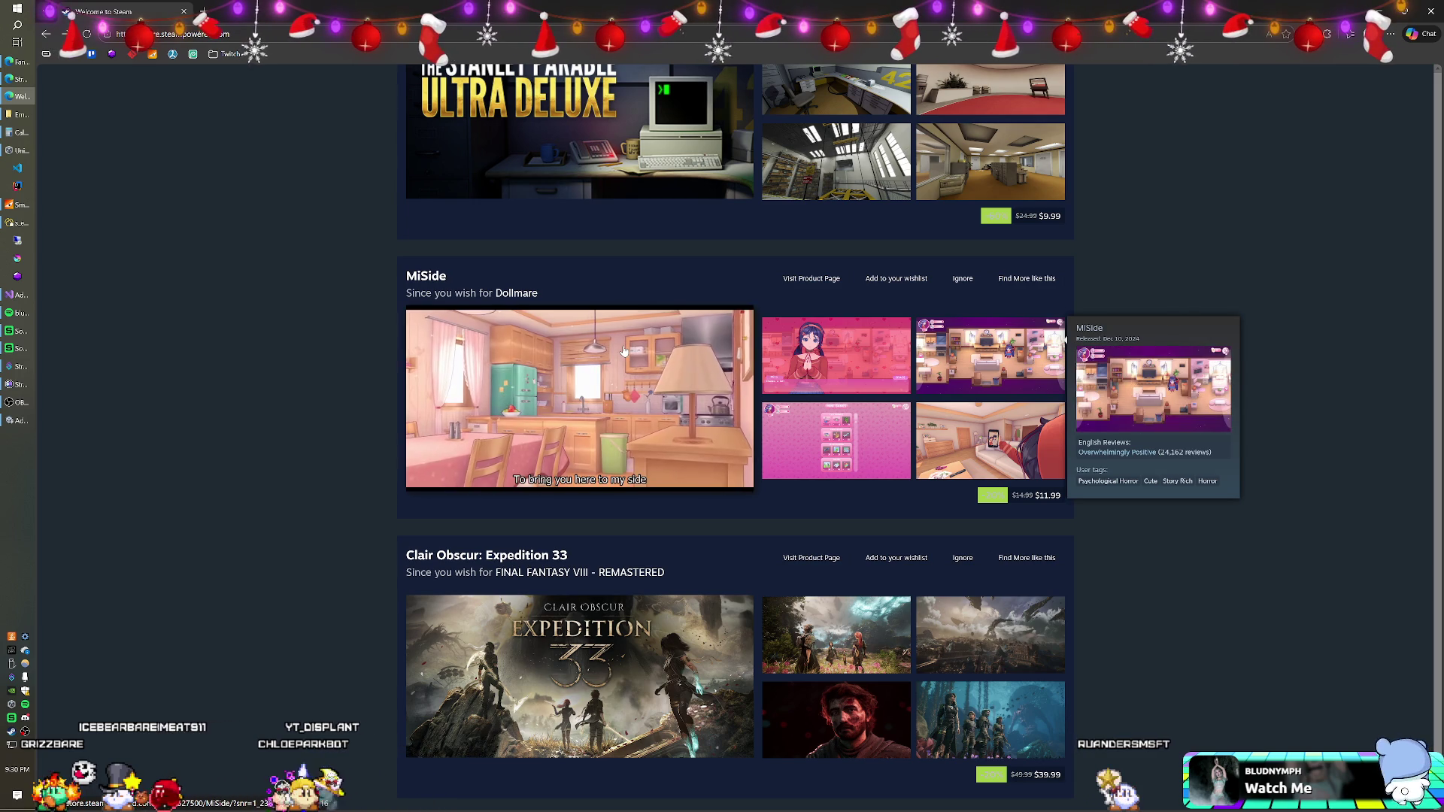
scroll(616, 353, "down", 7)
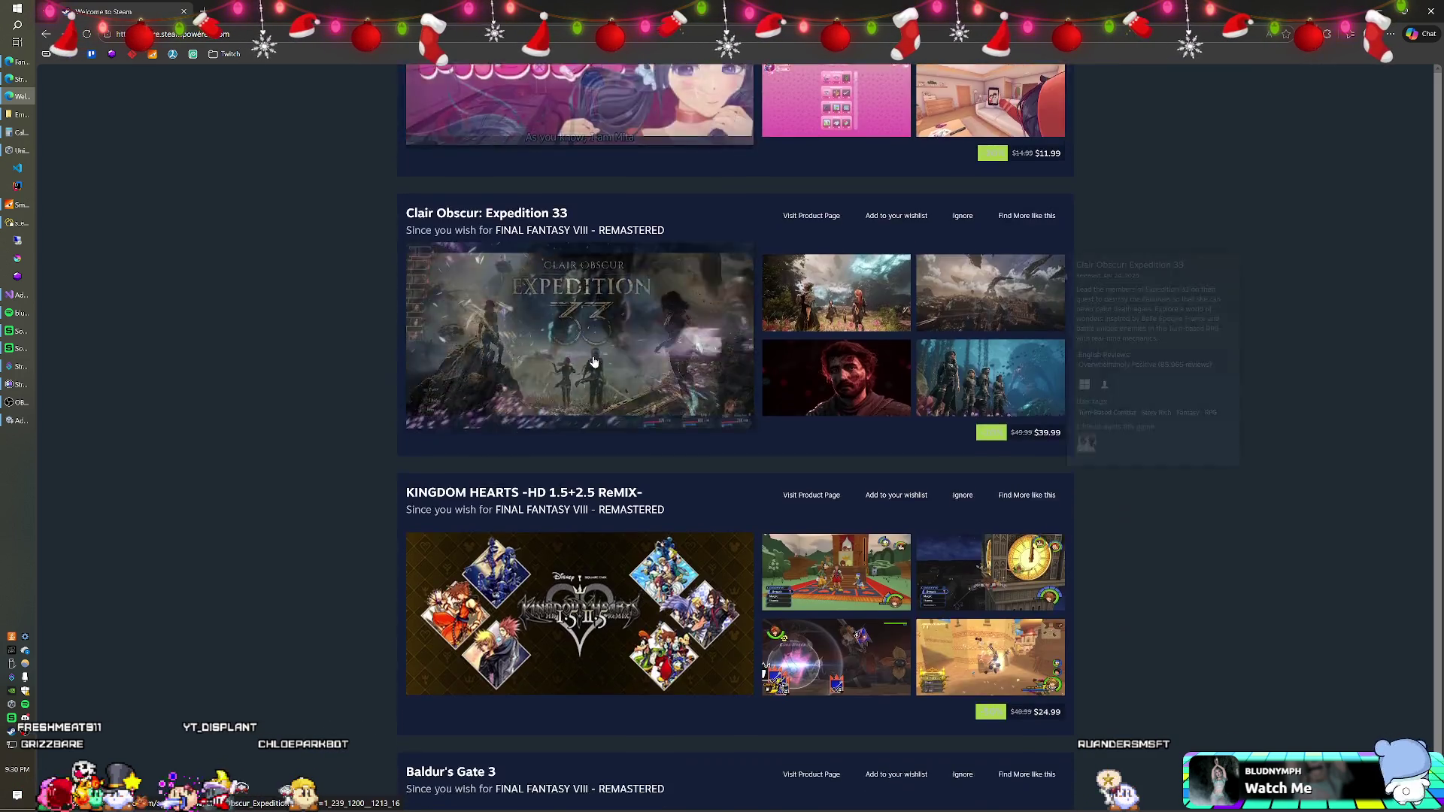
scroll(594, 362, "down", 4)
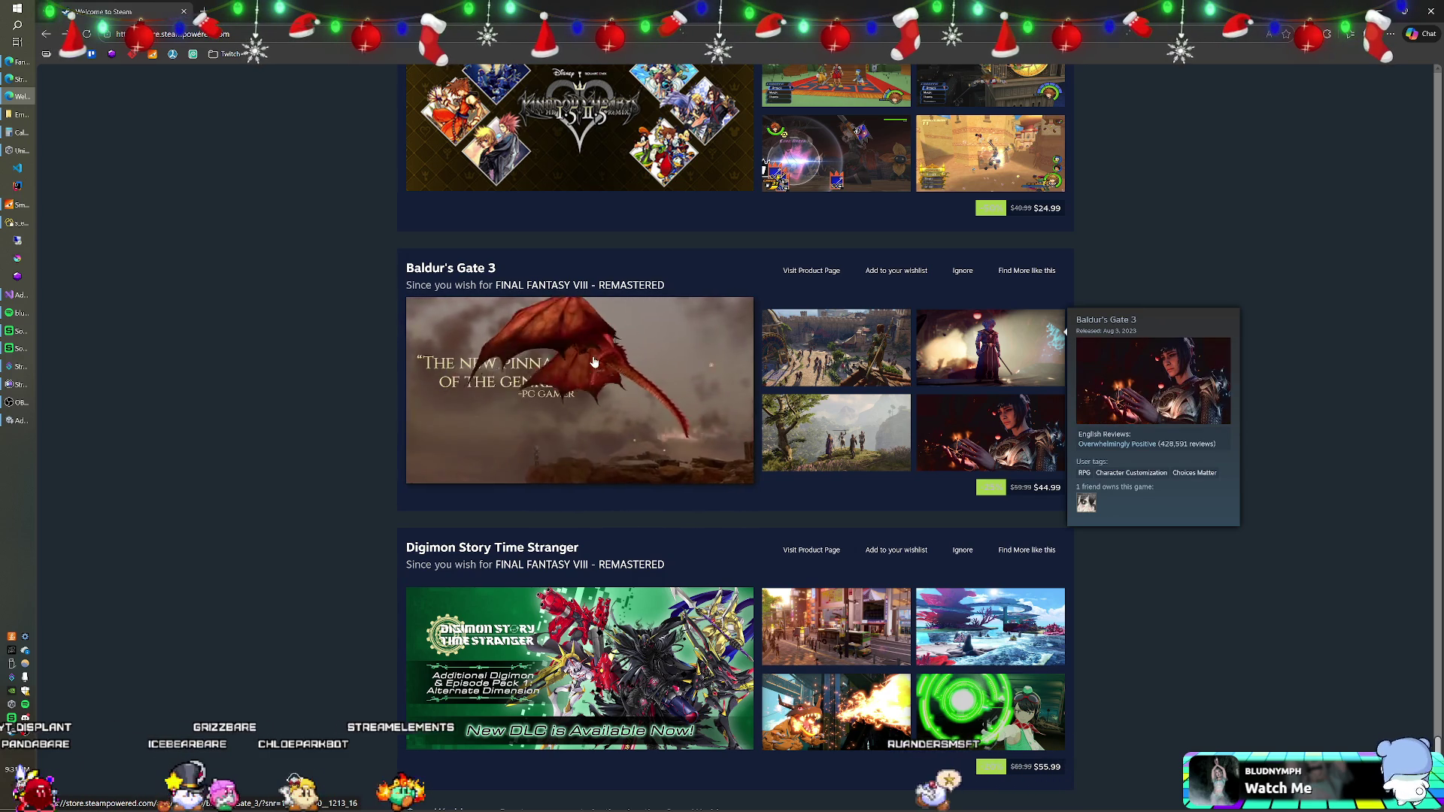
scroll(593, 362, "down", 5)
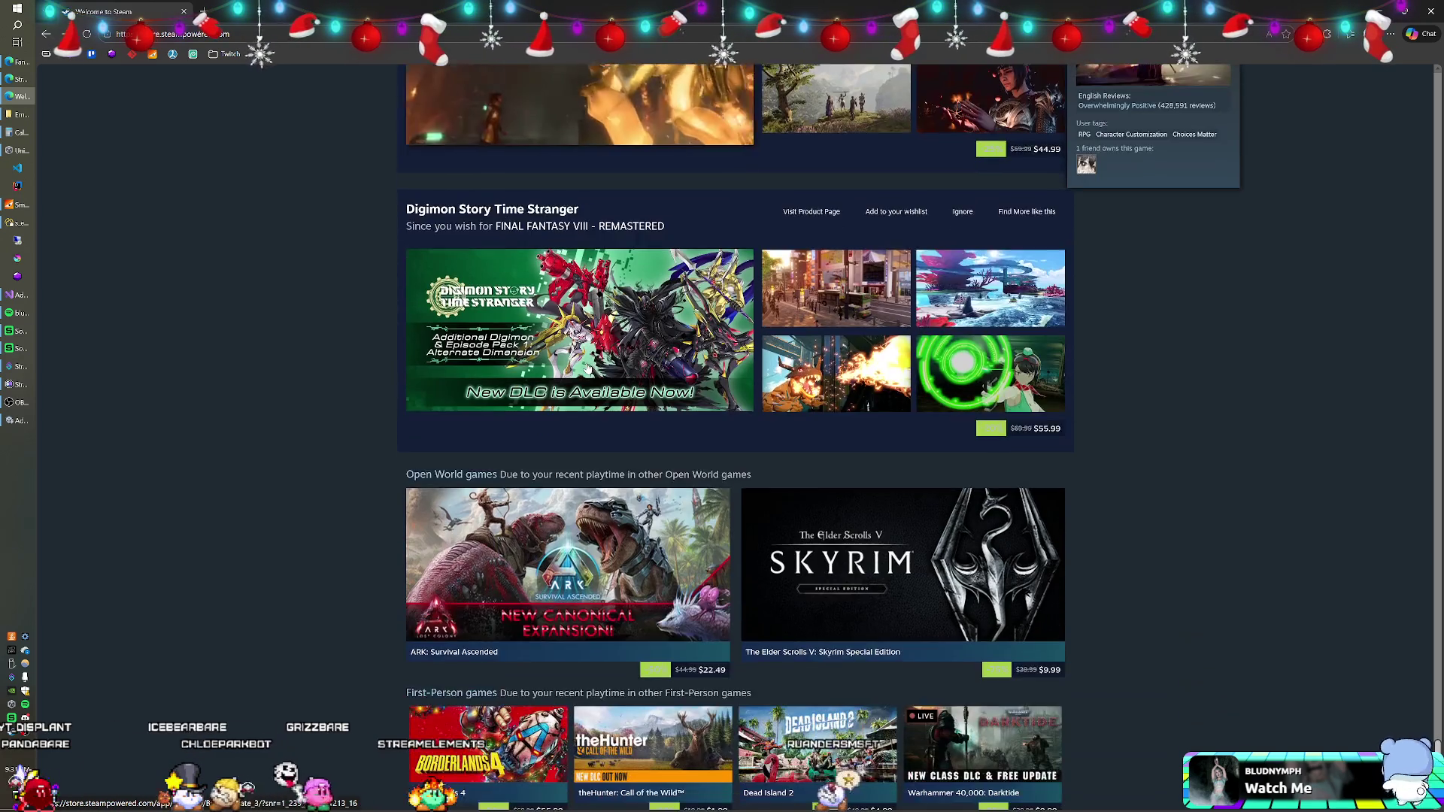
scroll(588, 367, "down", 2)
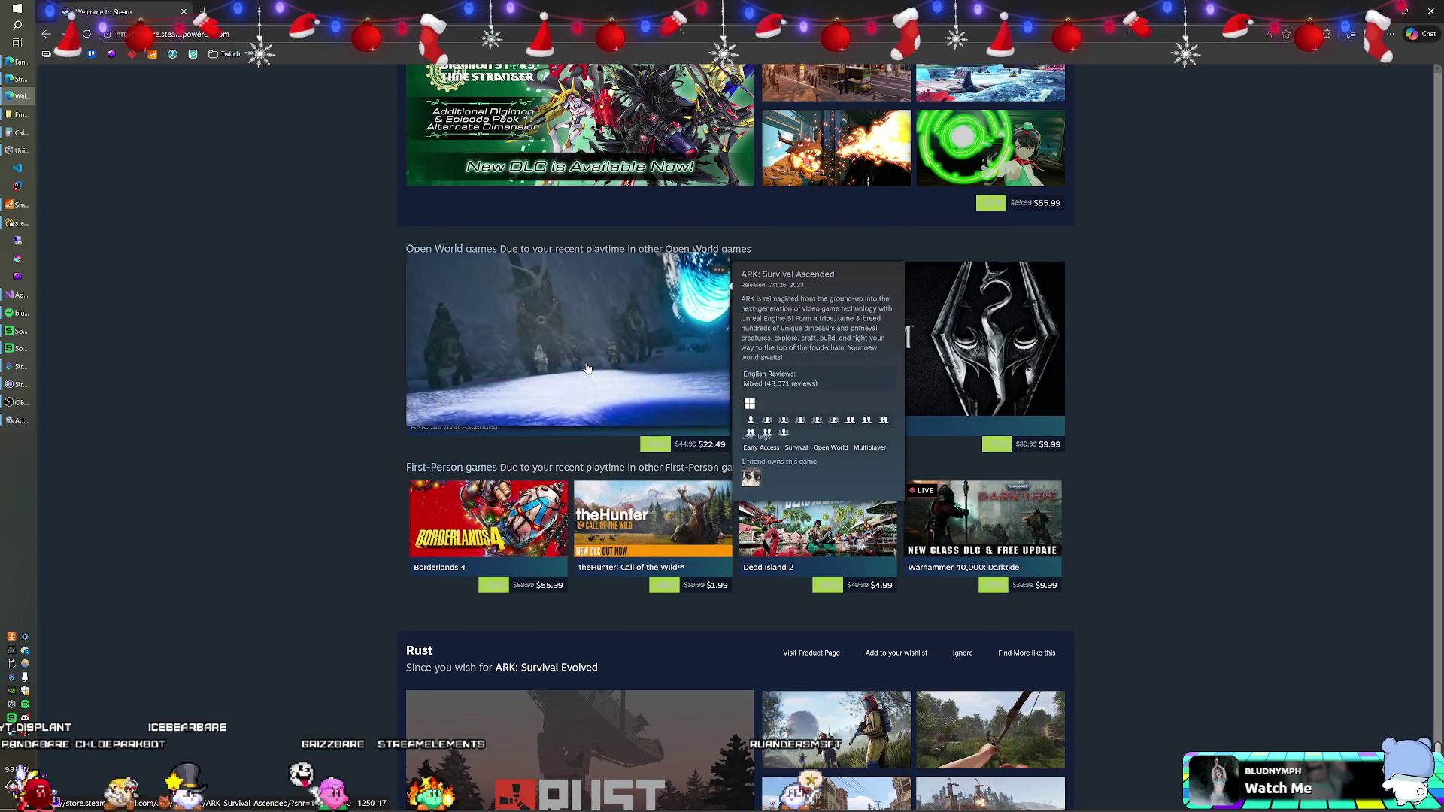
scroll(579, 378, "down", 1)
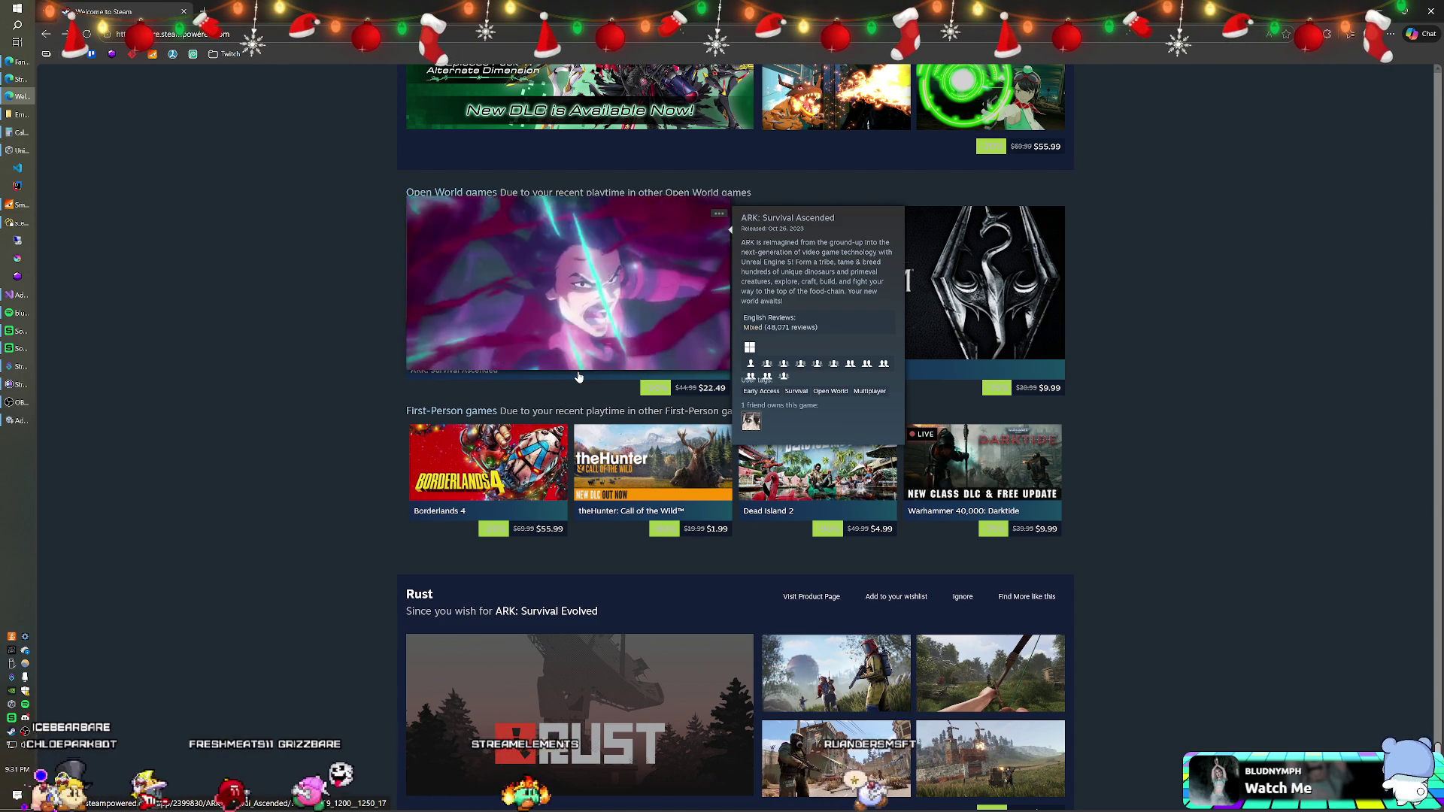
scroll(579, 378, "down", 4)
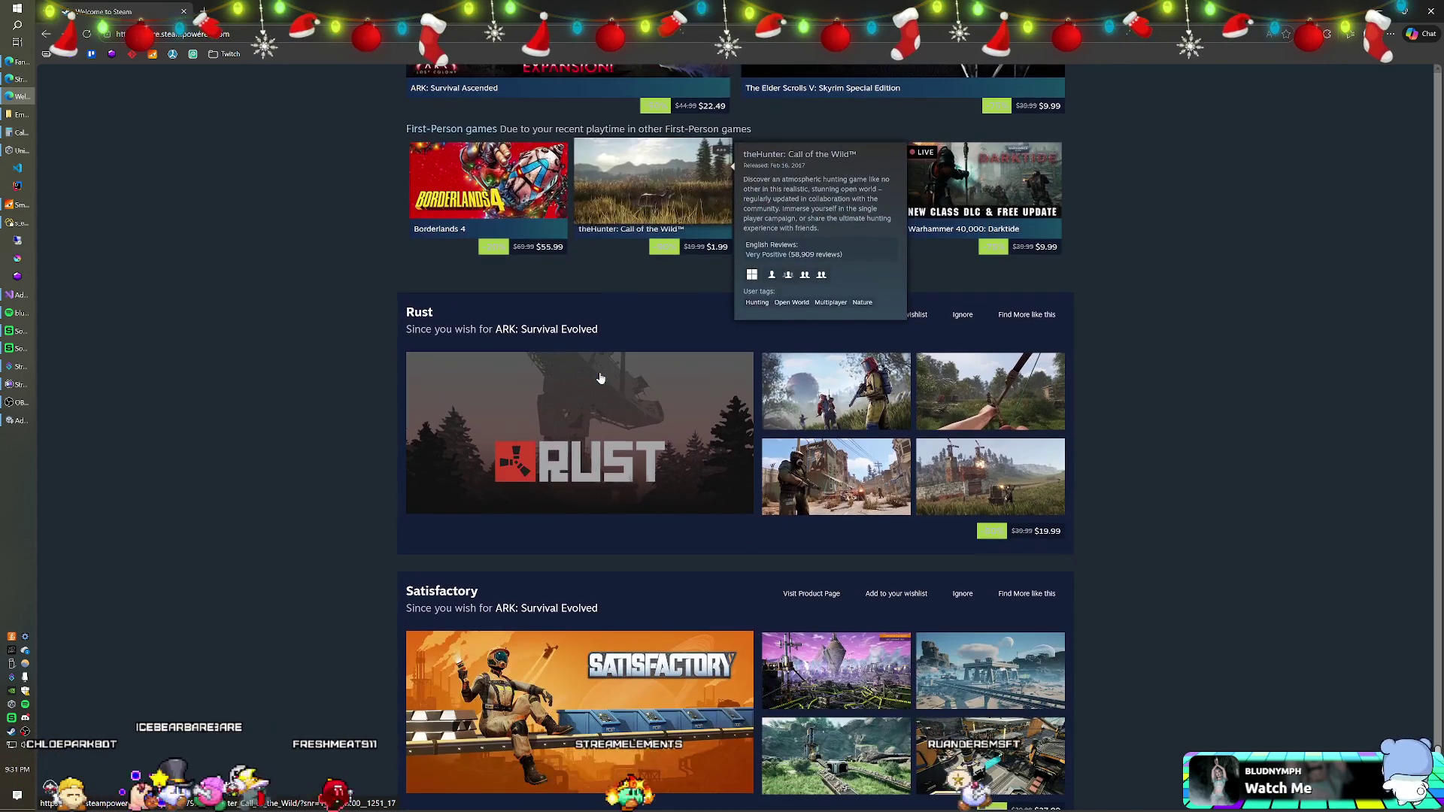
scroll(600, 378, "down", 6)
scroll(601, 379, "down", 3)
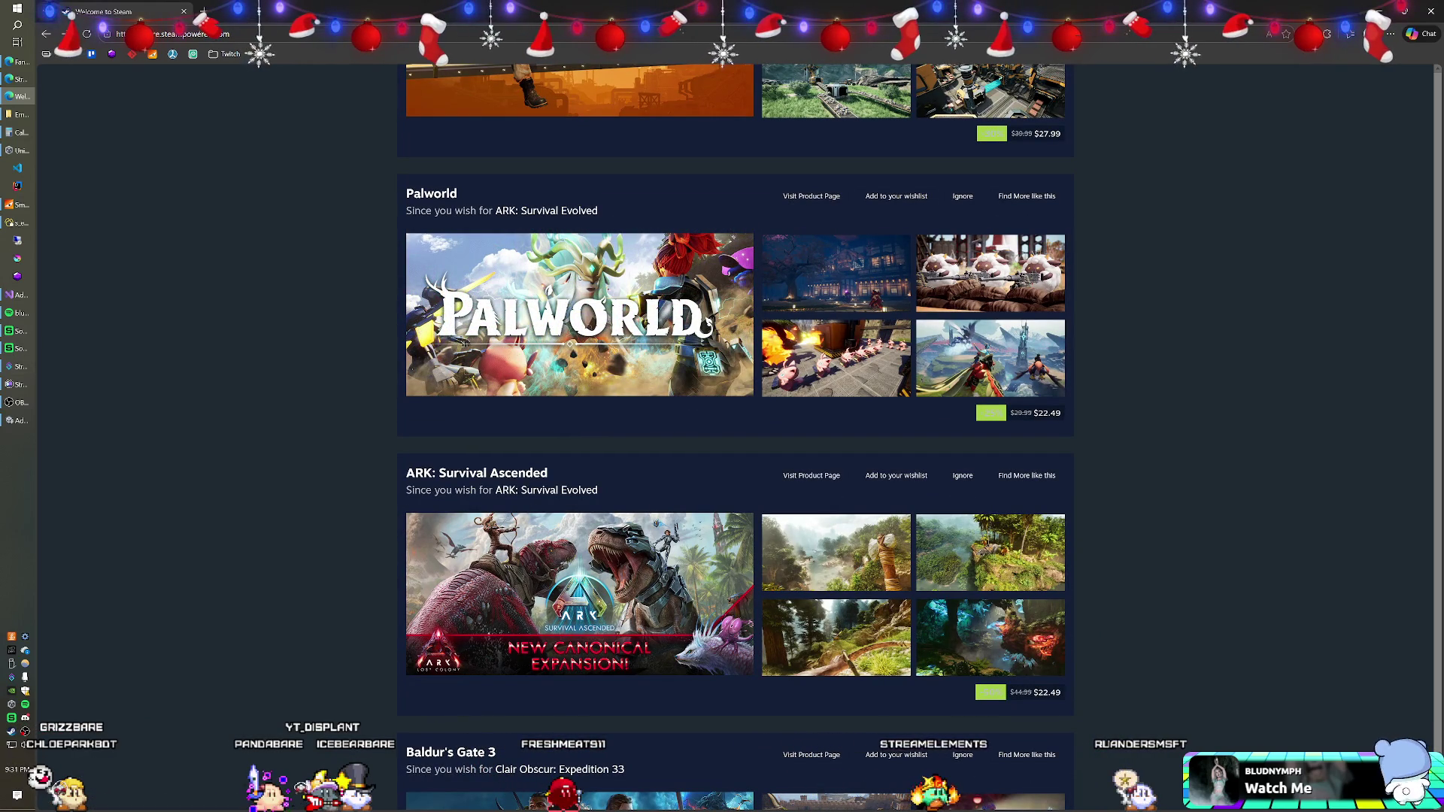
scroll(537, 358, "down", 4)
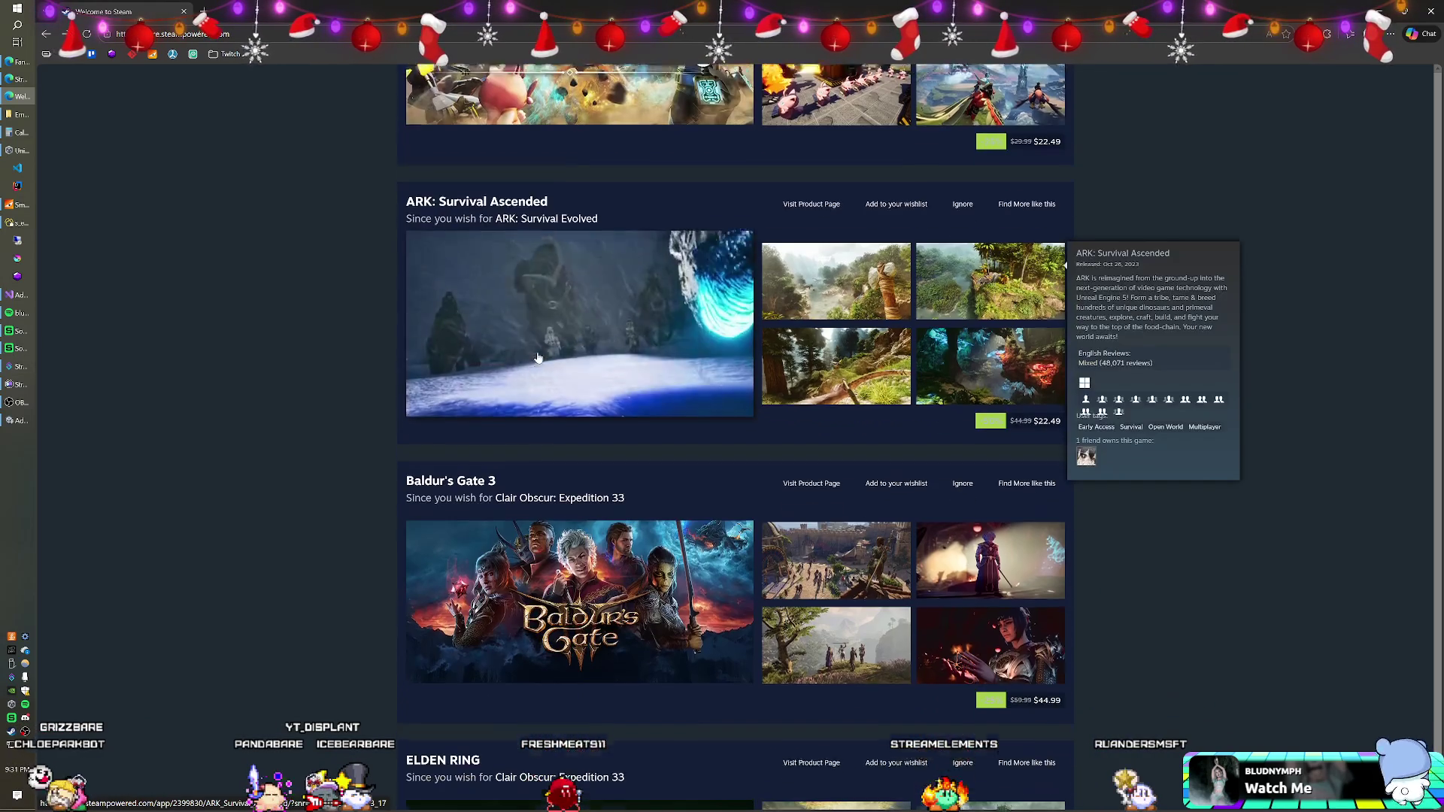
scroll(538, 358, "down", 3)
scroll(536, 358, "down", 5)
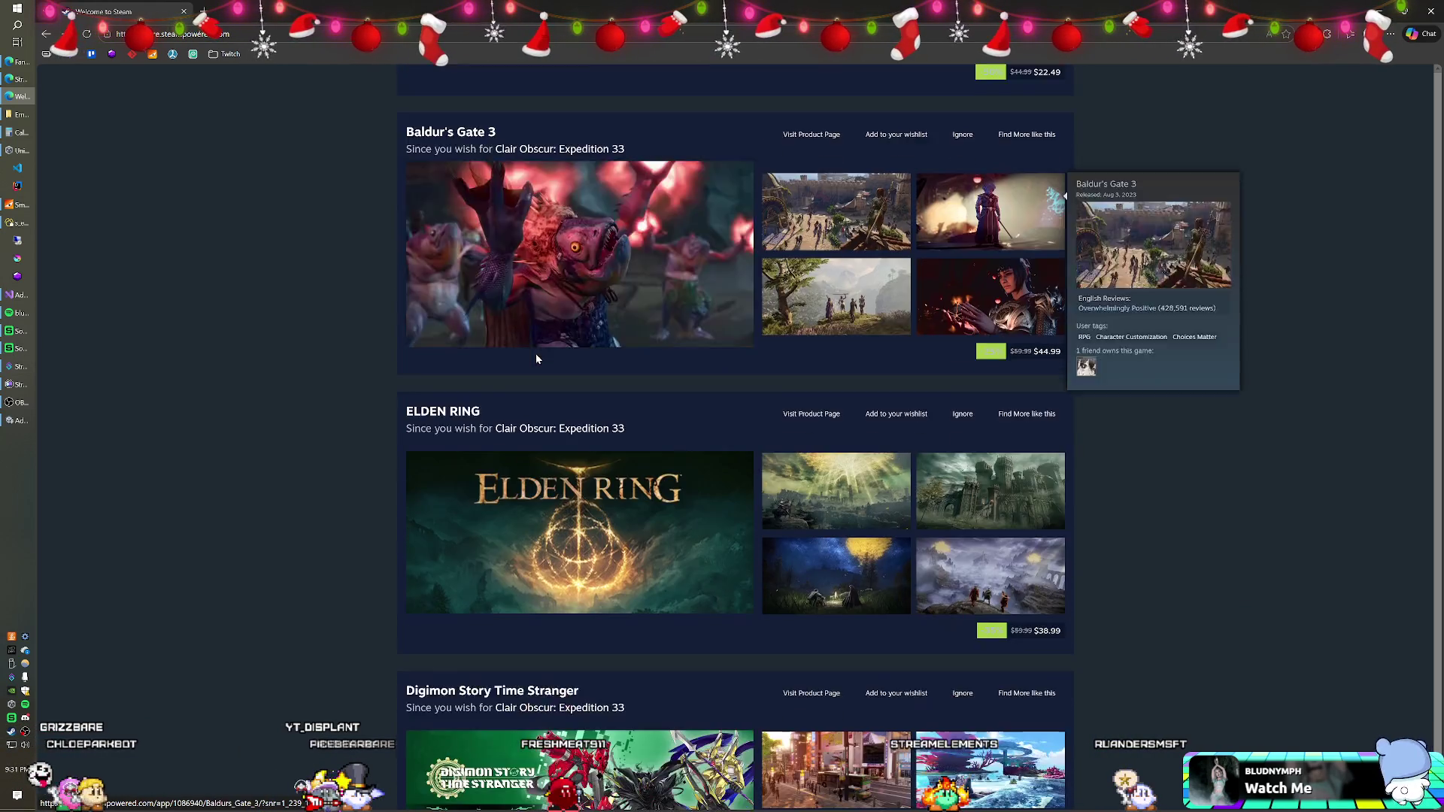
scroll(536, 359, "down", 7)
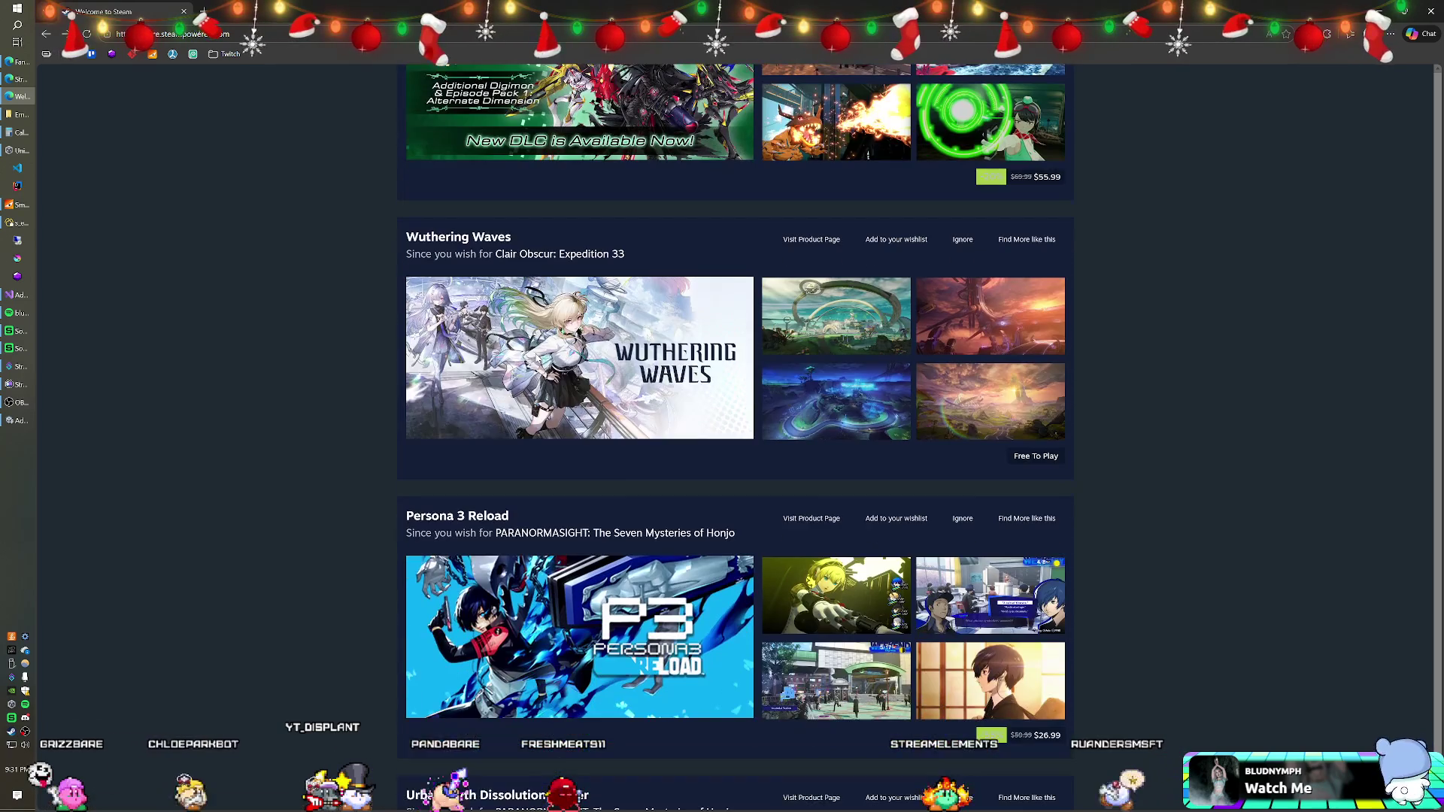
mouse_move(536, 358)
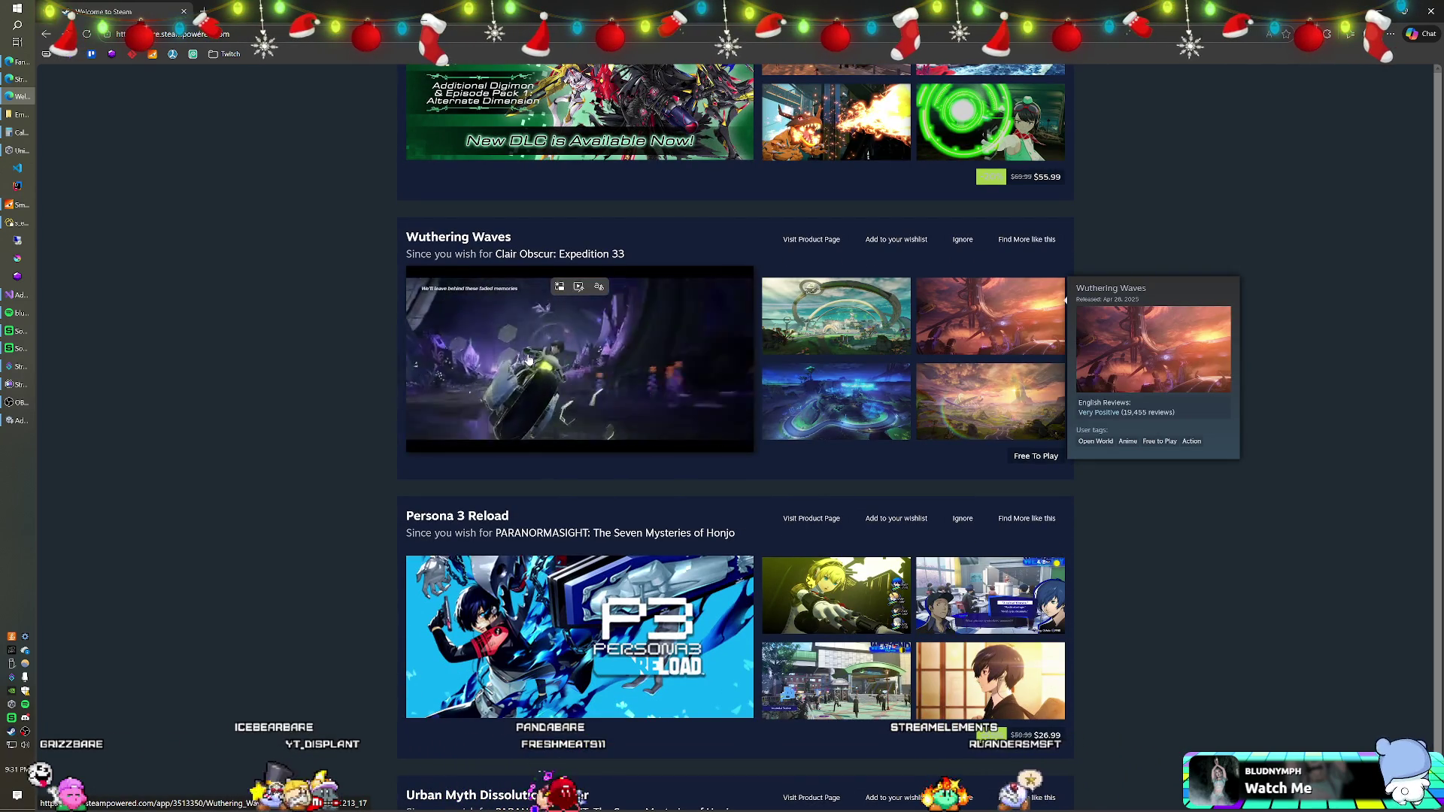
scroll(529, 359, "down", 4)
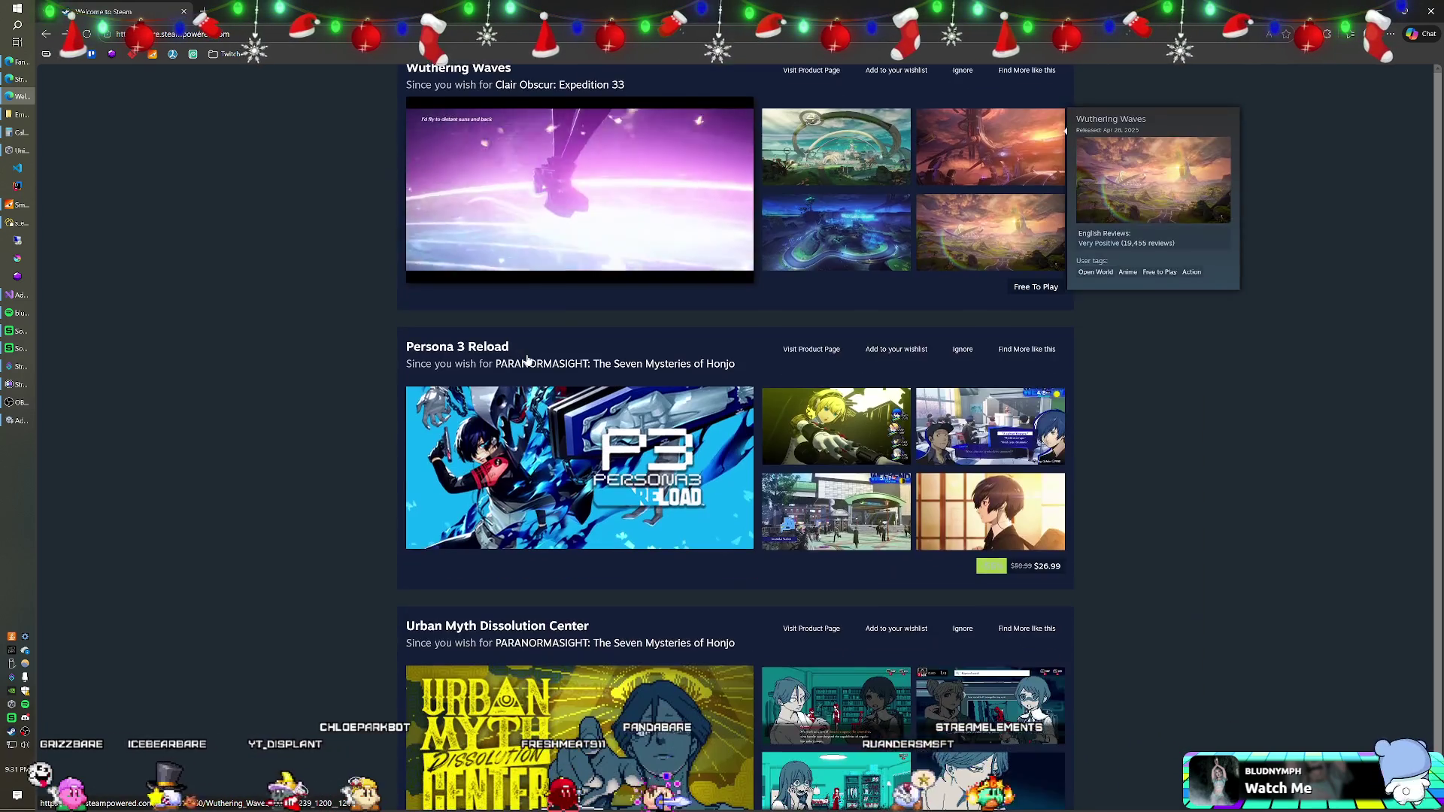
scroll(529, 360, "down", 7)
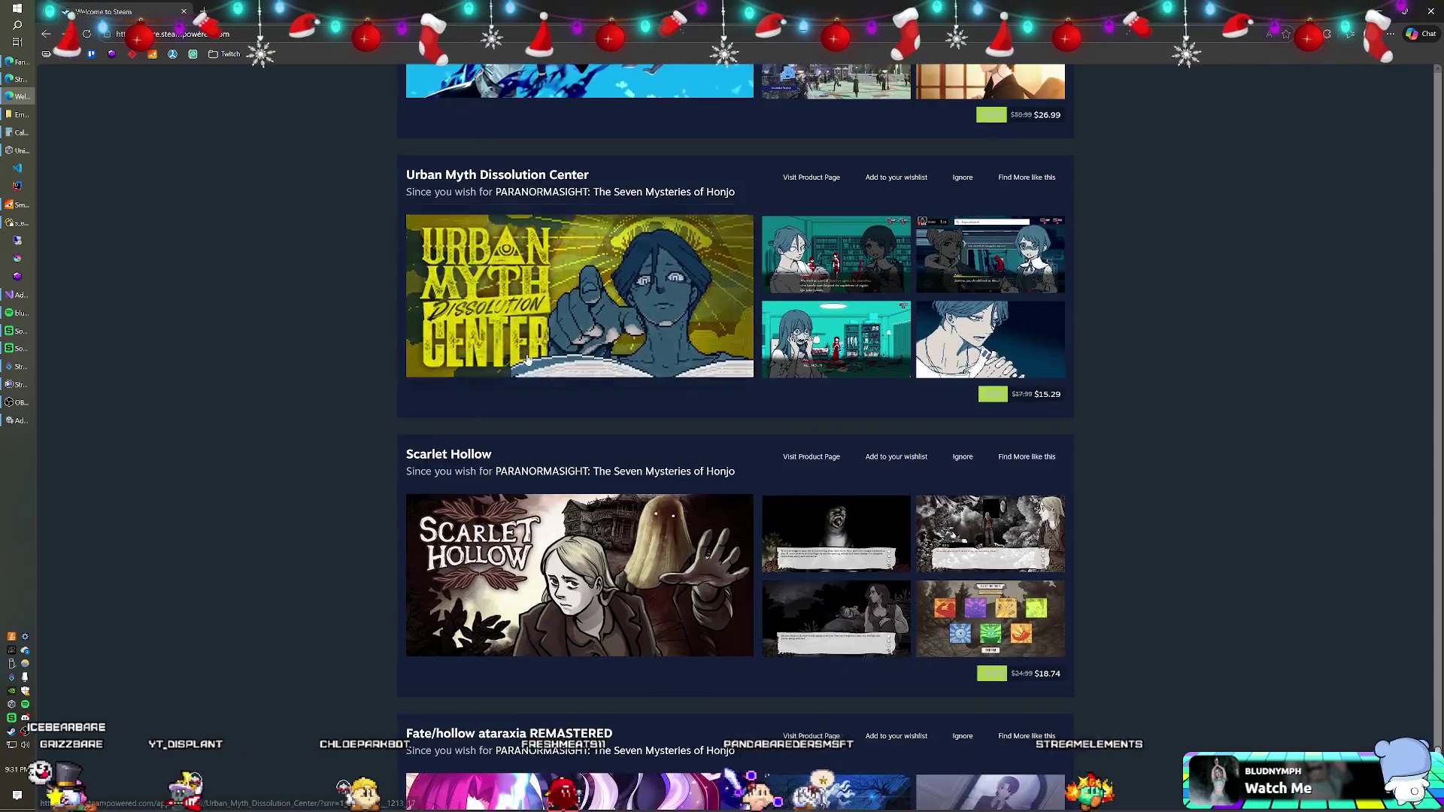
scroll(529, 360, "down", 5)
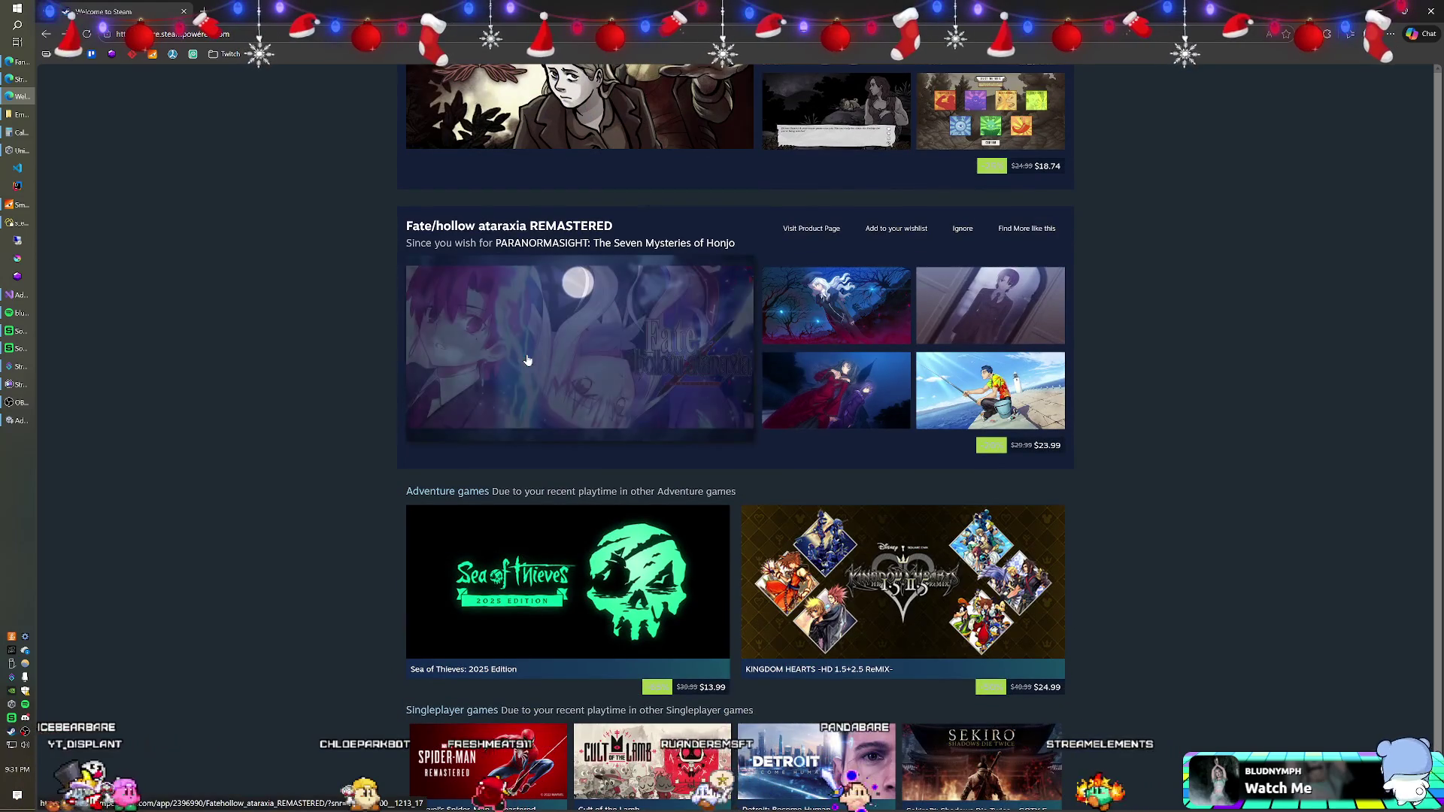
scroll(528, 360, "down", 6)
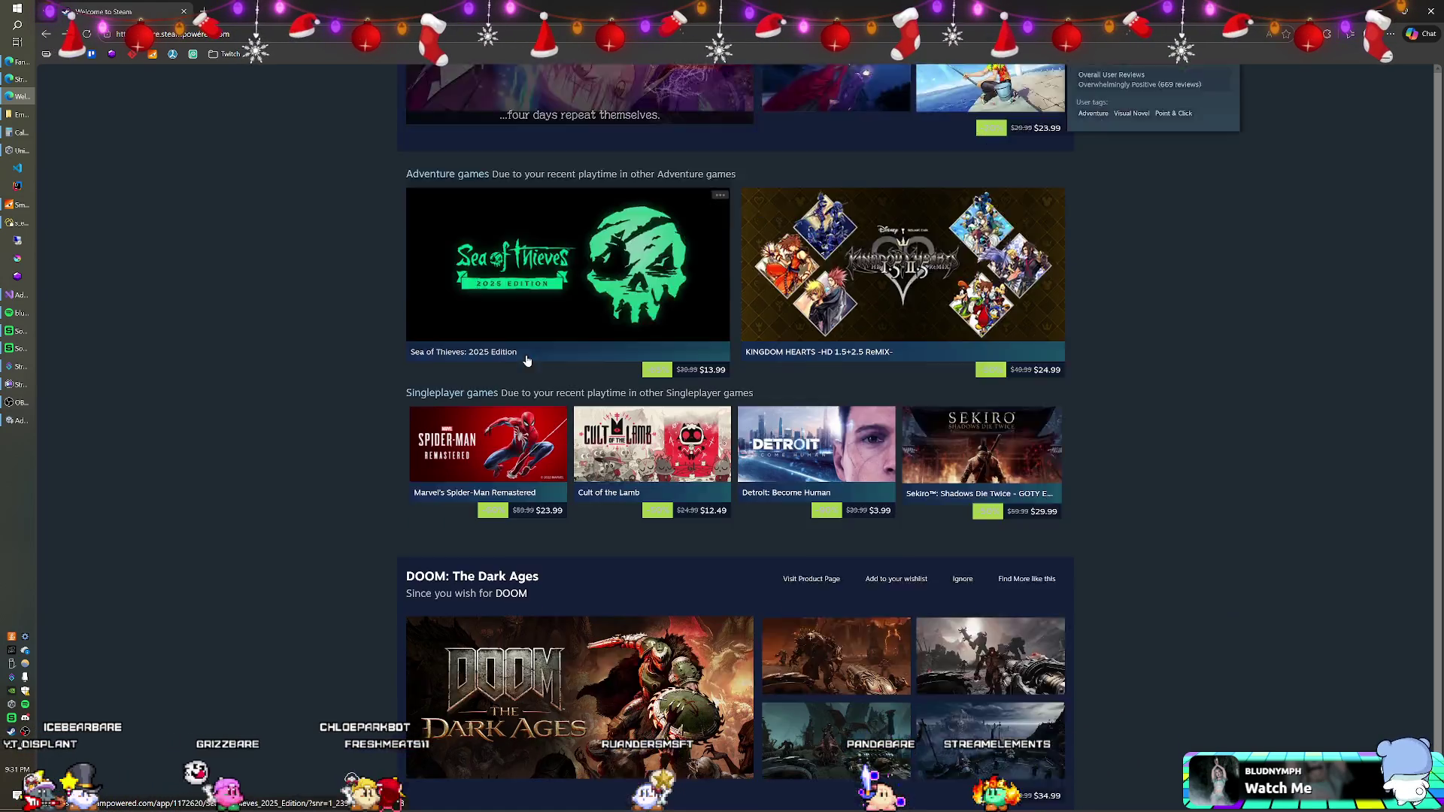
scroll(527, 361, "down", 11)
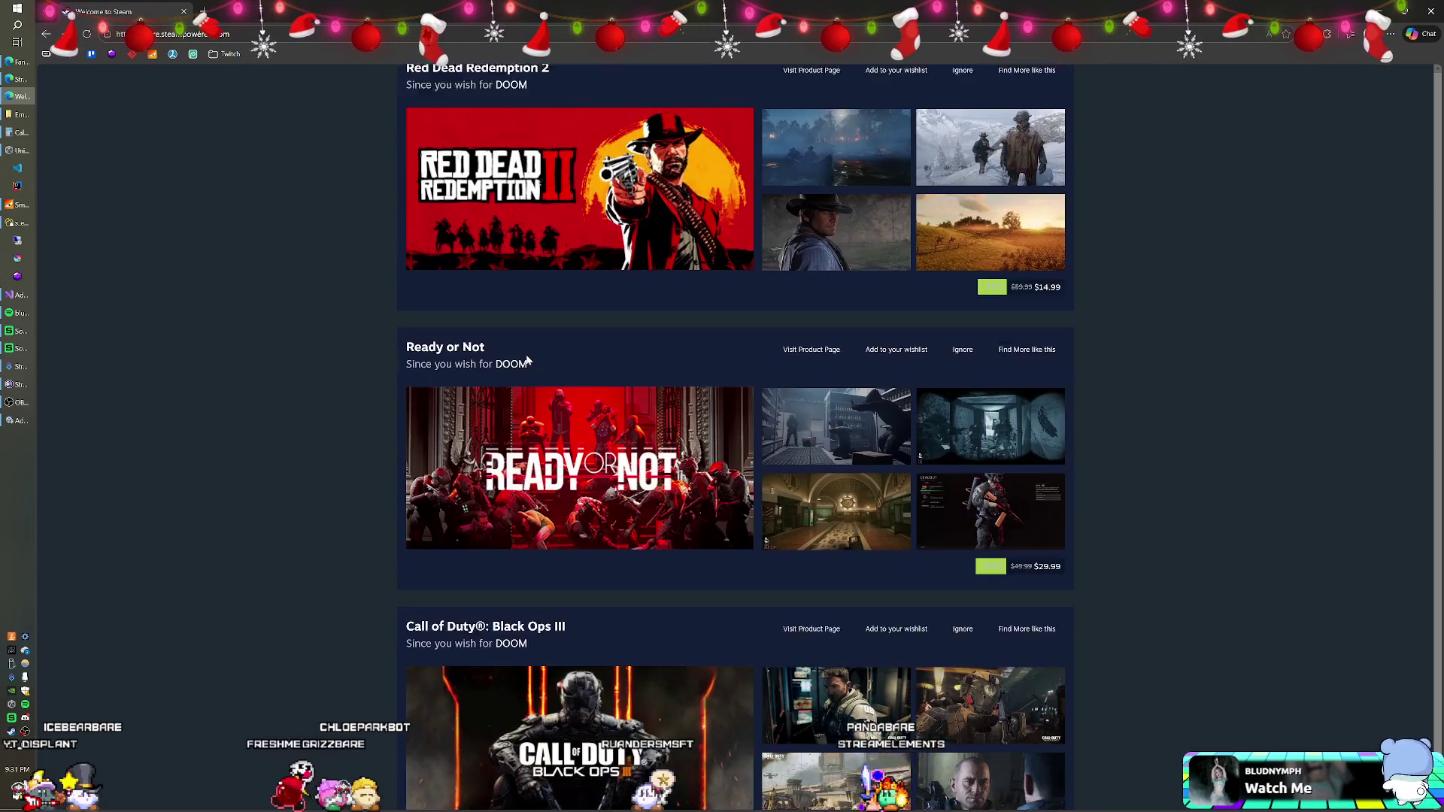
scroll(527, 361, "down", 7)
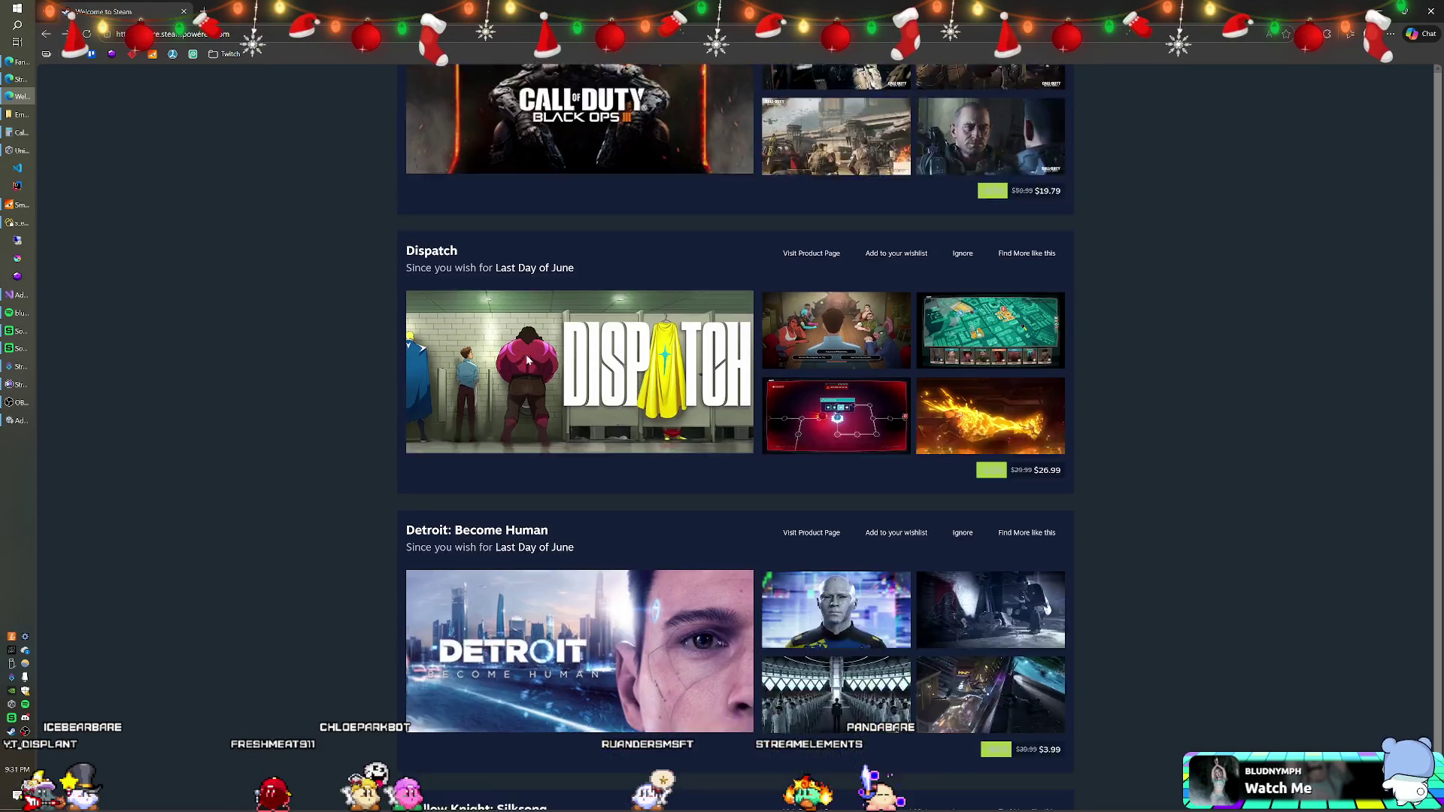
scroll(526, 361, "down", 9)
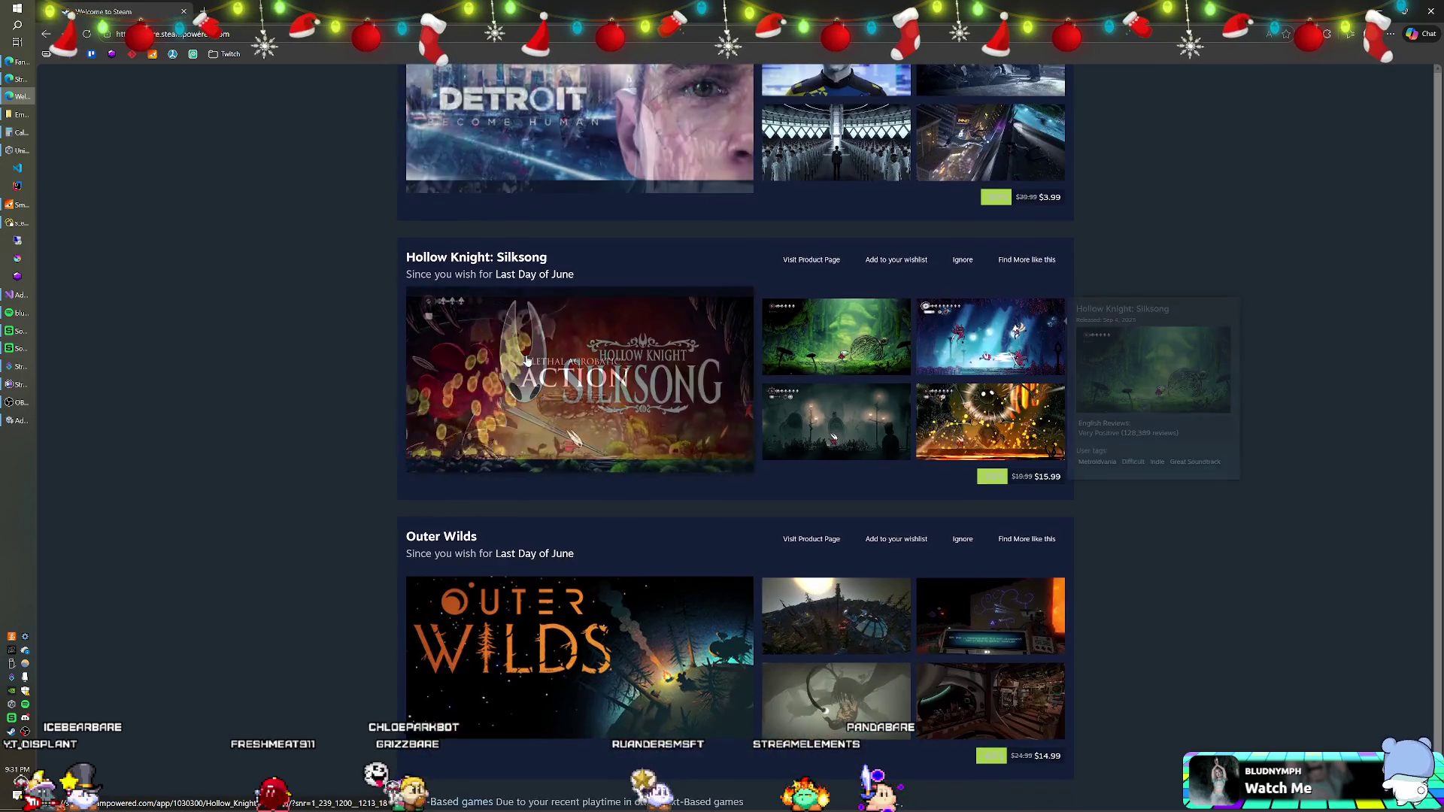
scroll(526, 360, "down", 7)
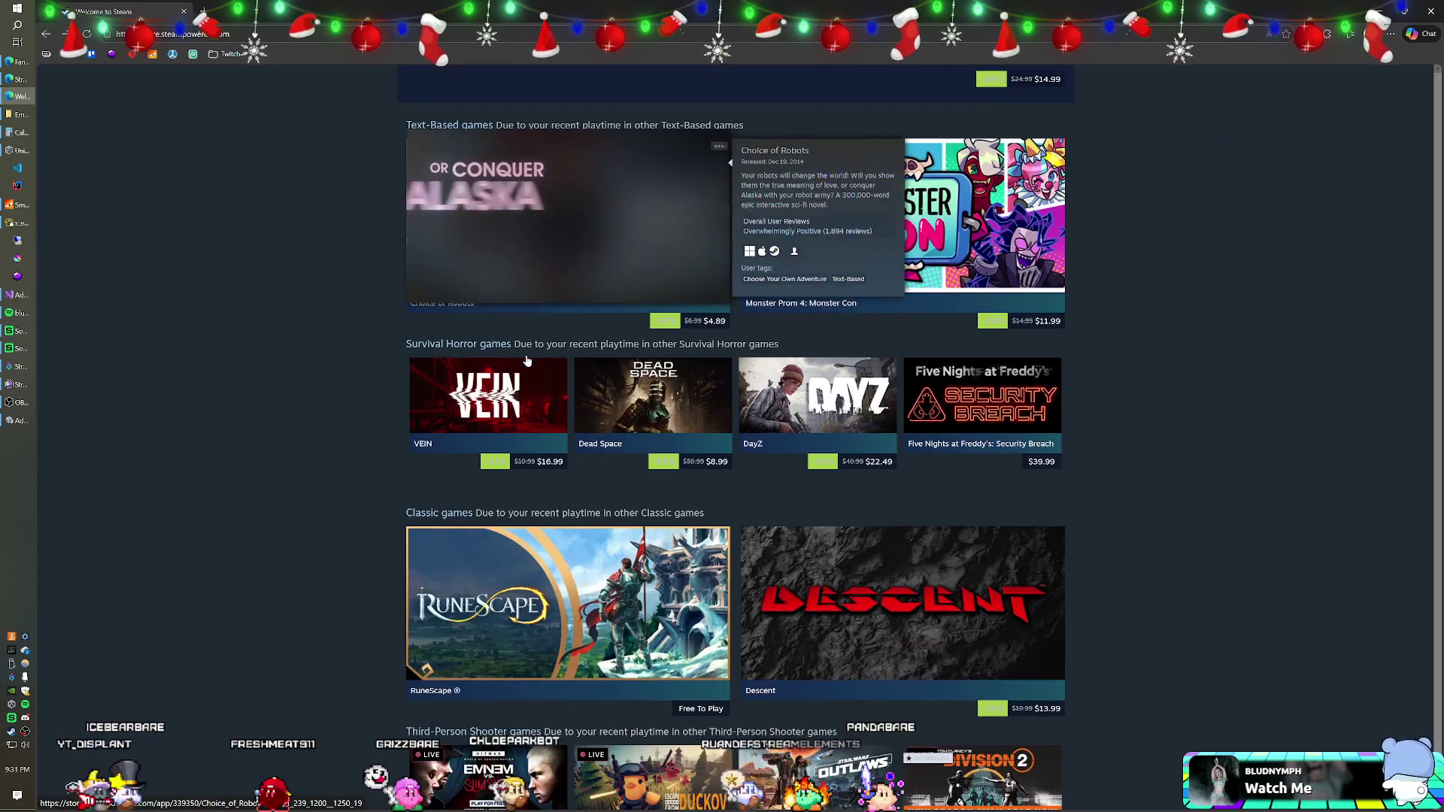
mouse_move(516, 392)
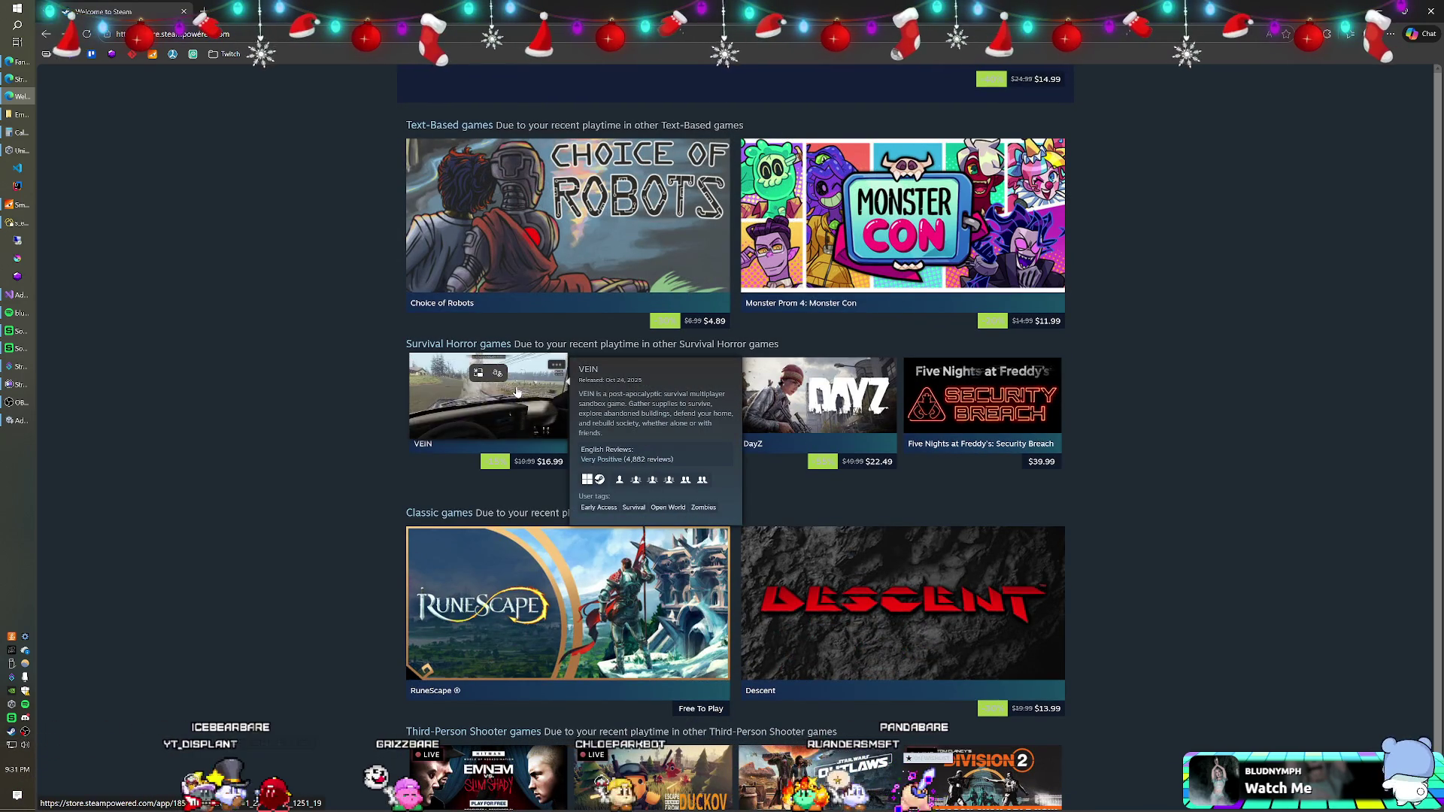
scroll(517, 392, "down", 3)
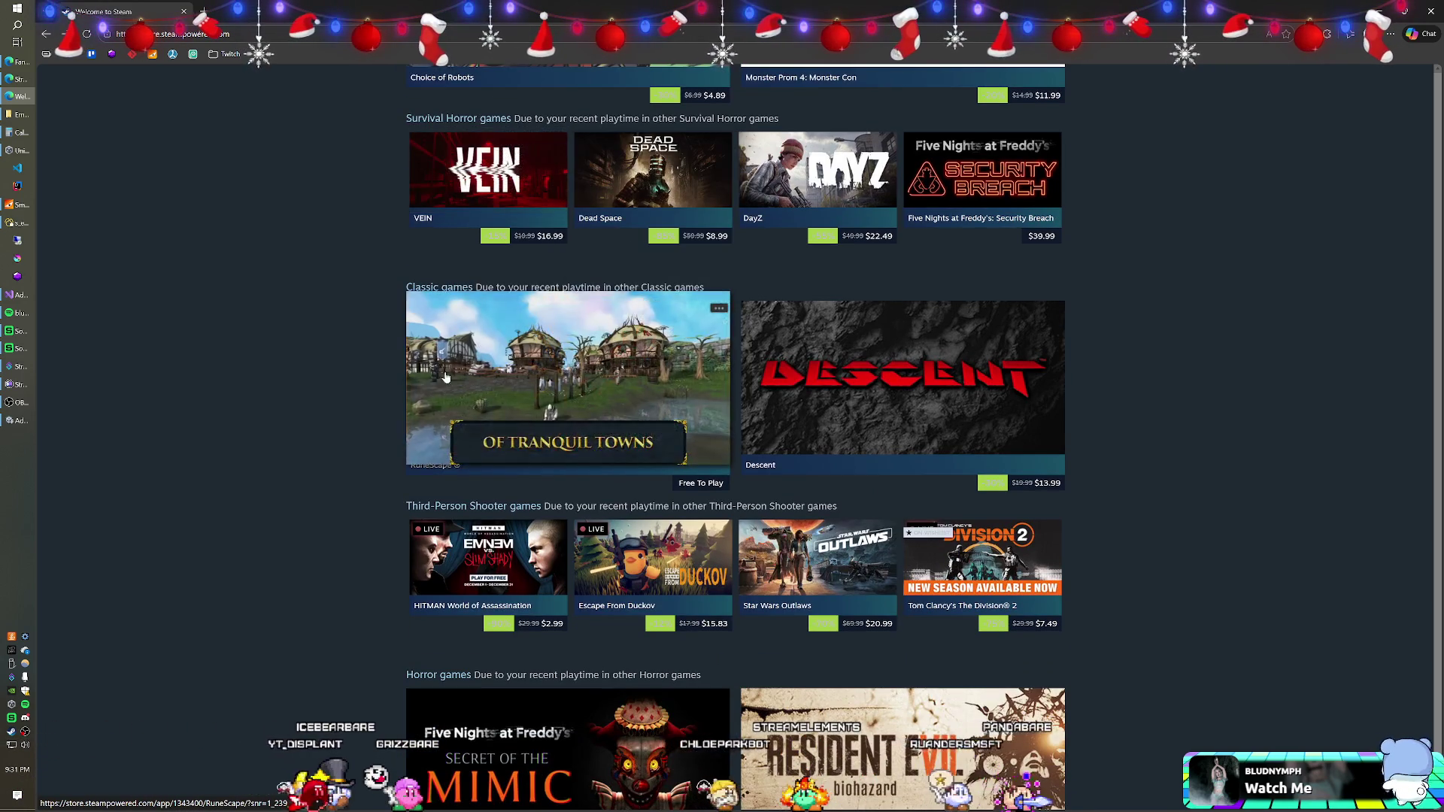
scroll(392, 361, "down", 2)
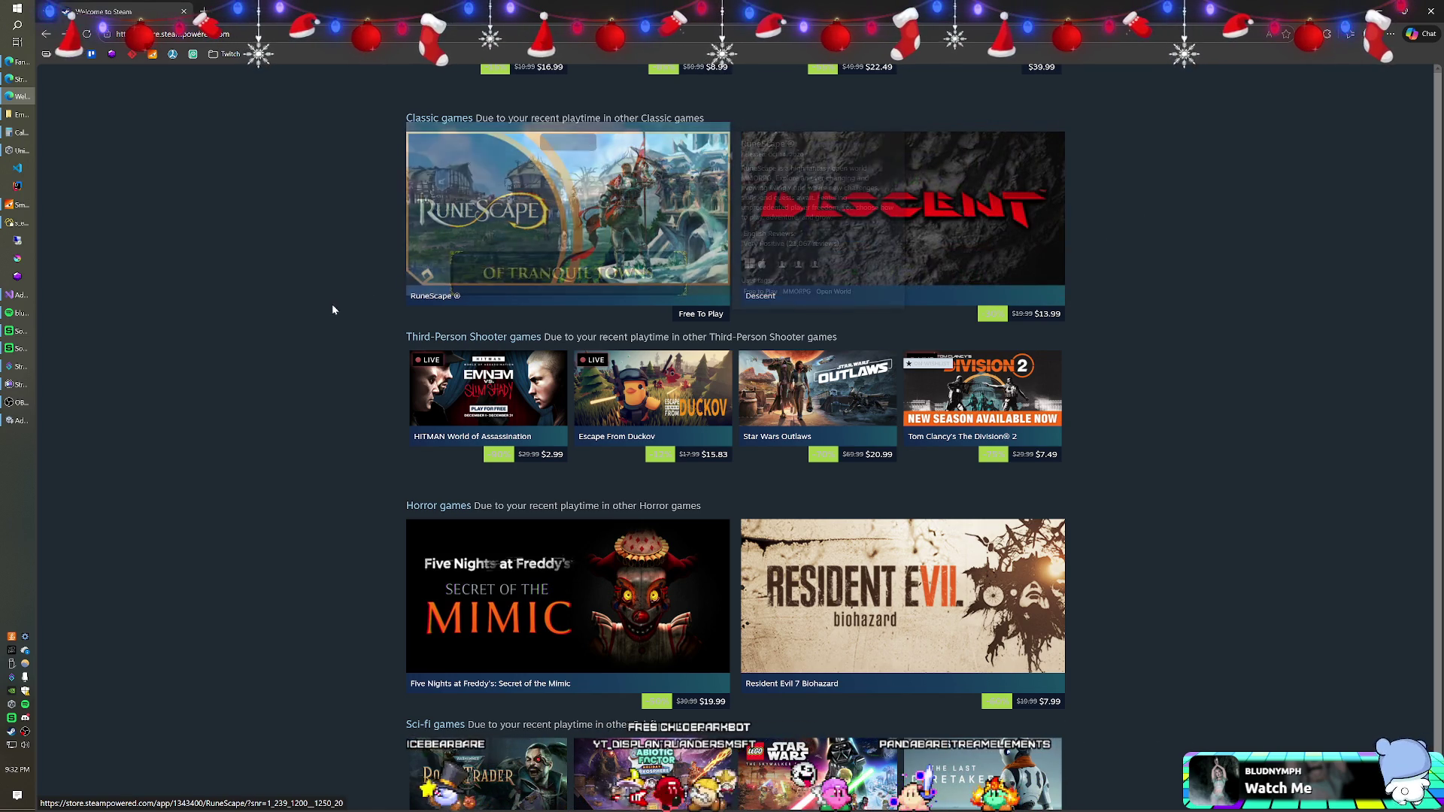
scroll(331, 304, "down", 2)
scroll(332, 310, "down", 1)
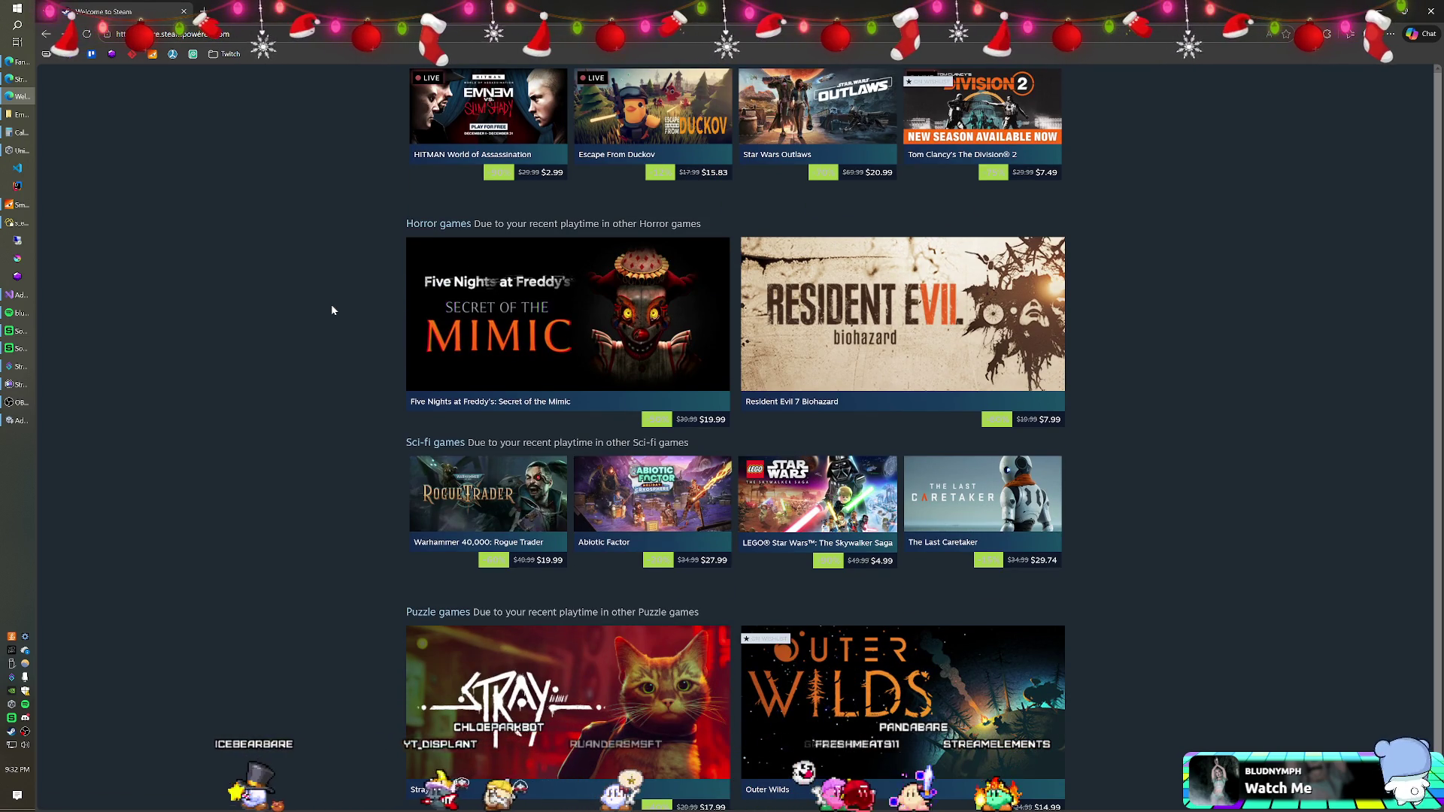
scroll(332, 310, "down", 4)
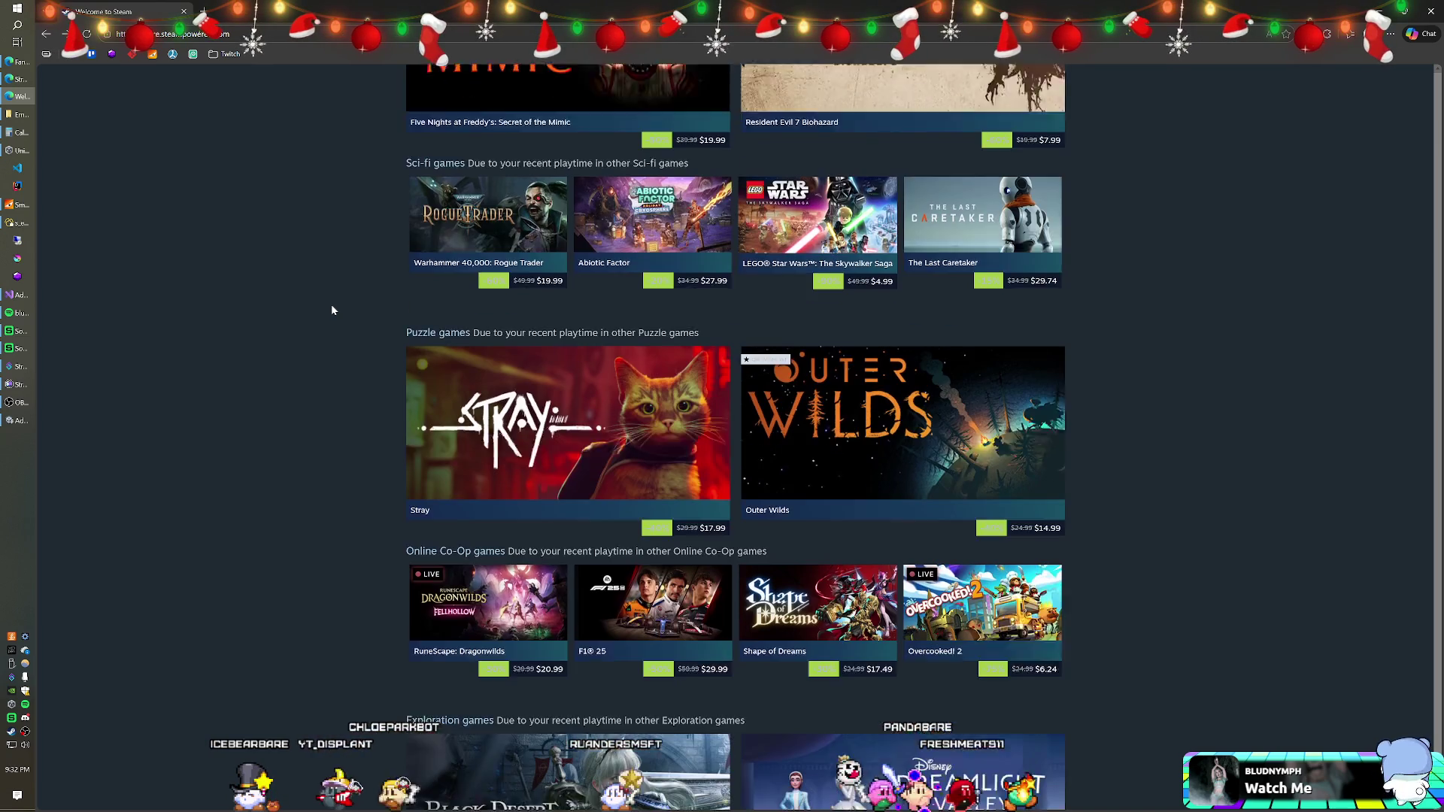
scroll(331, 310, "down", 3)
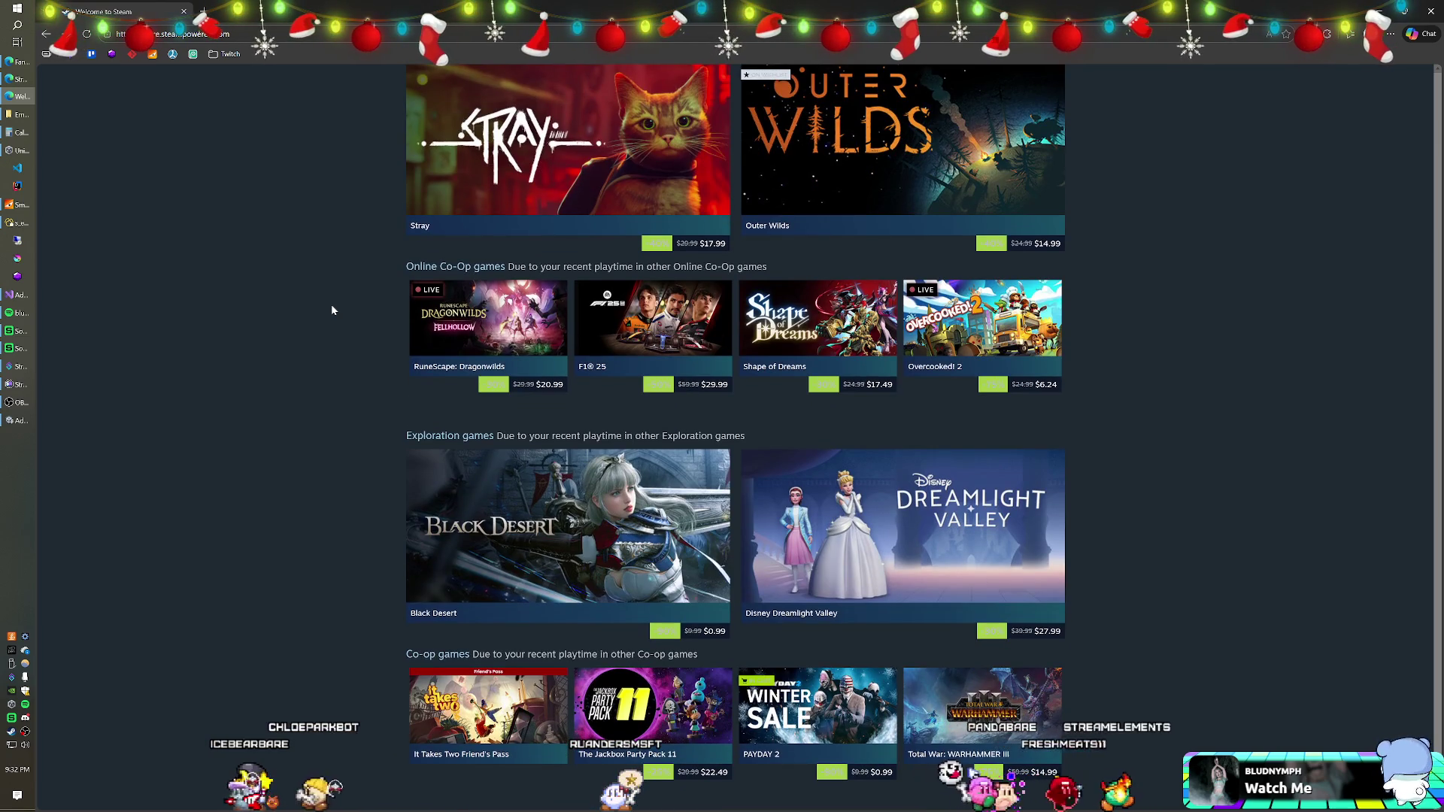
scroll(332, 310, "down", 2)
scroll(331, 309, "down", 2)
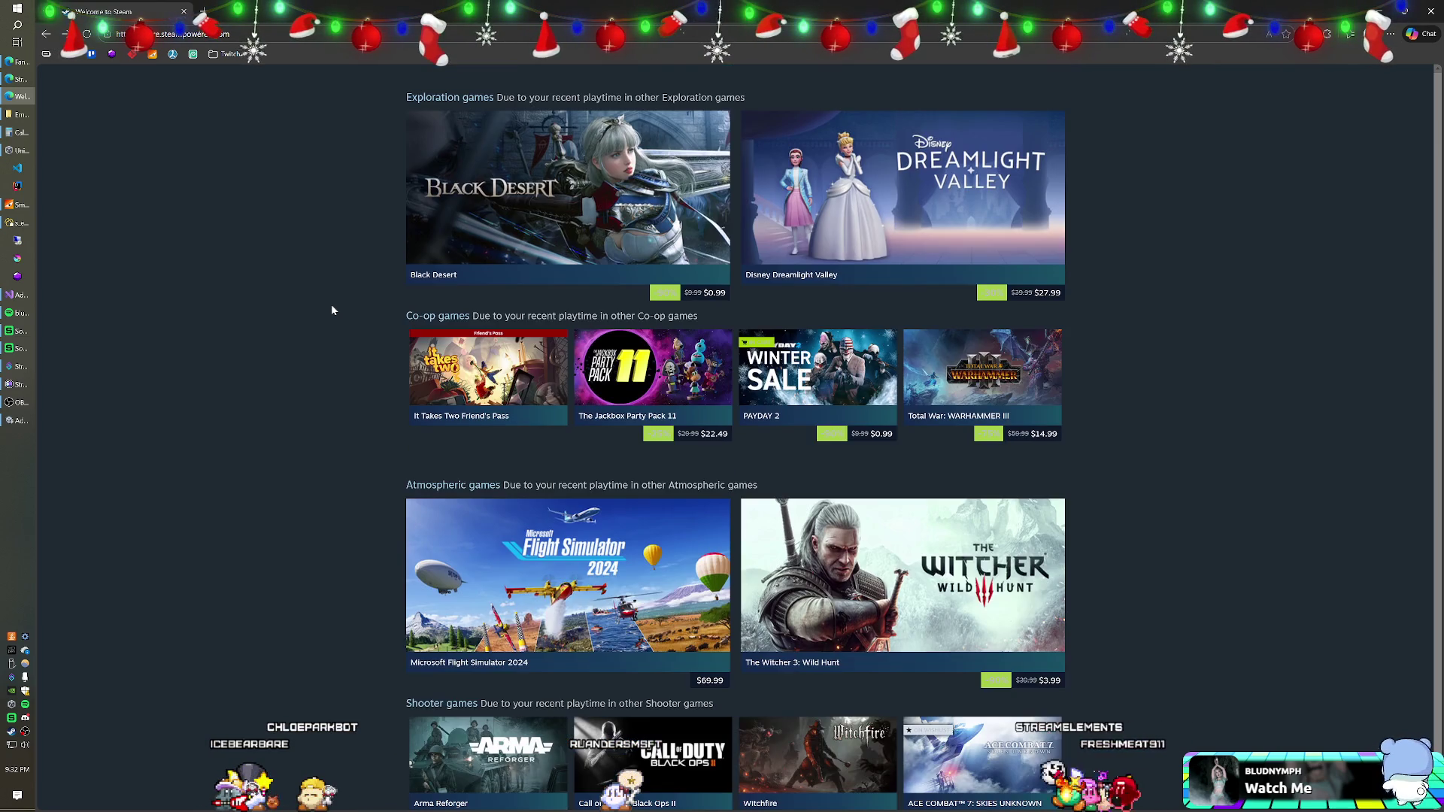
scroll(331, 308, "down", 3)
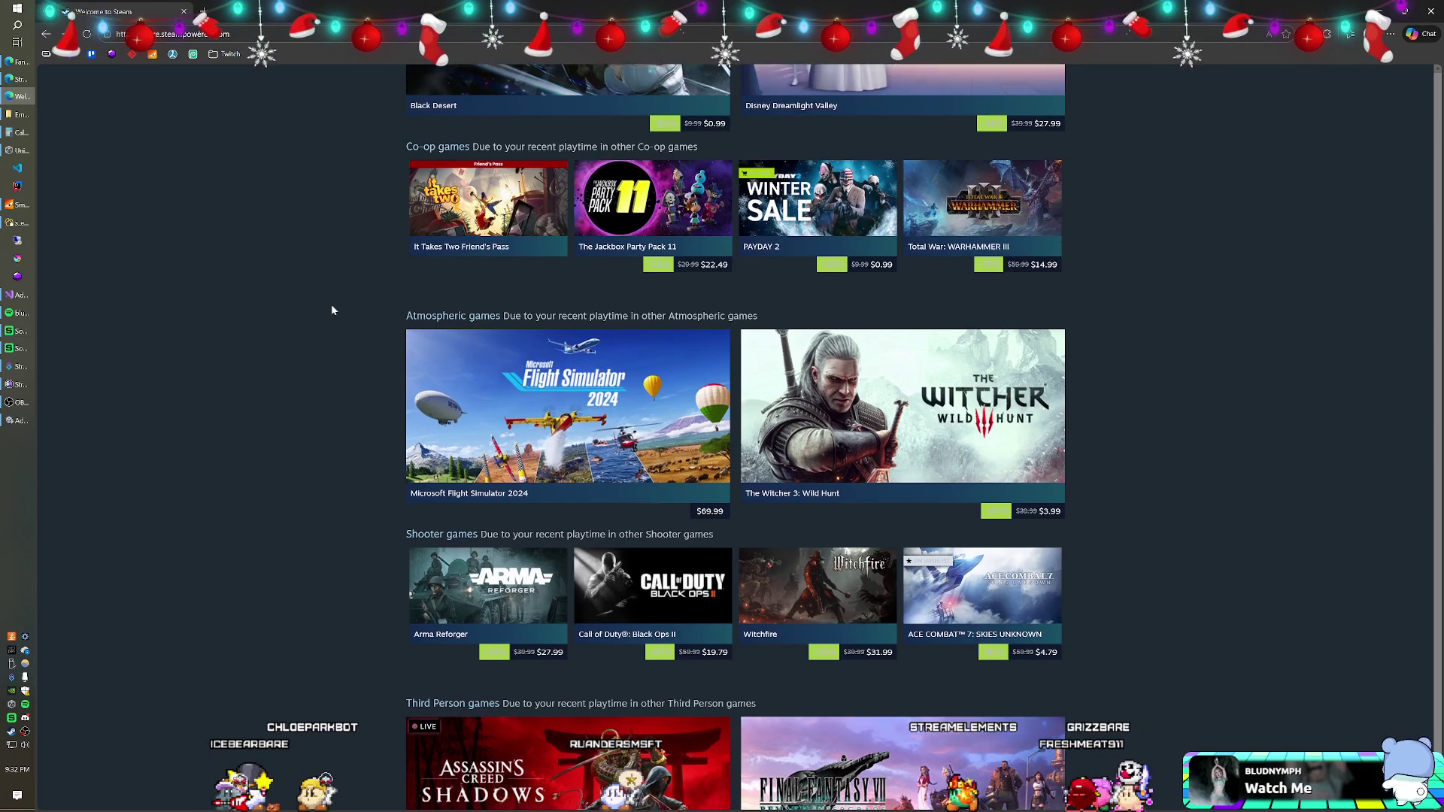
scroll(332, 308, "down", 1)
scroll(332, 310, "down", 2)
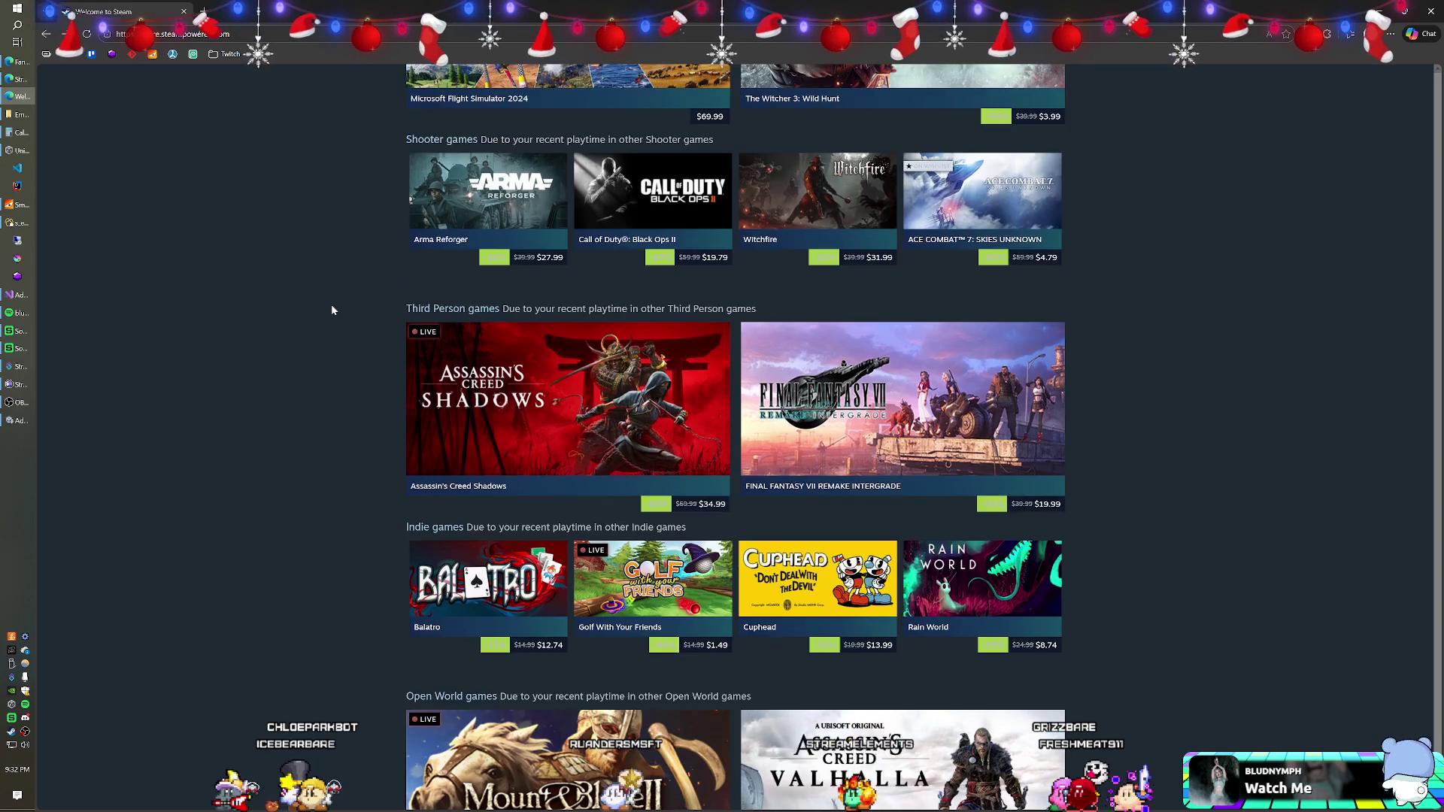
scroll(332, 310, "down", 1)
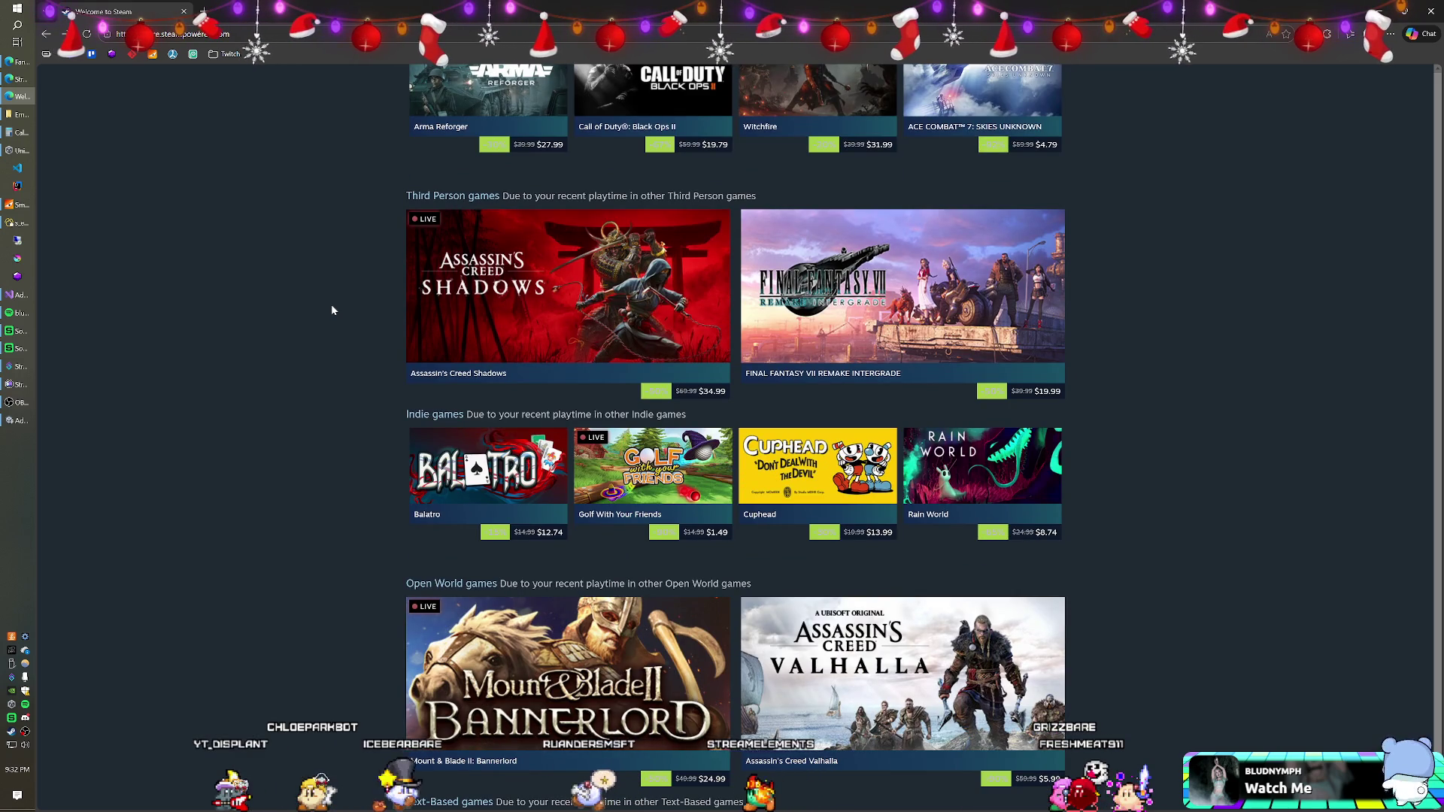
scroll(332, 310, "down", 4)
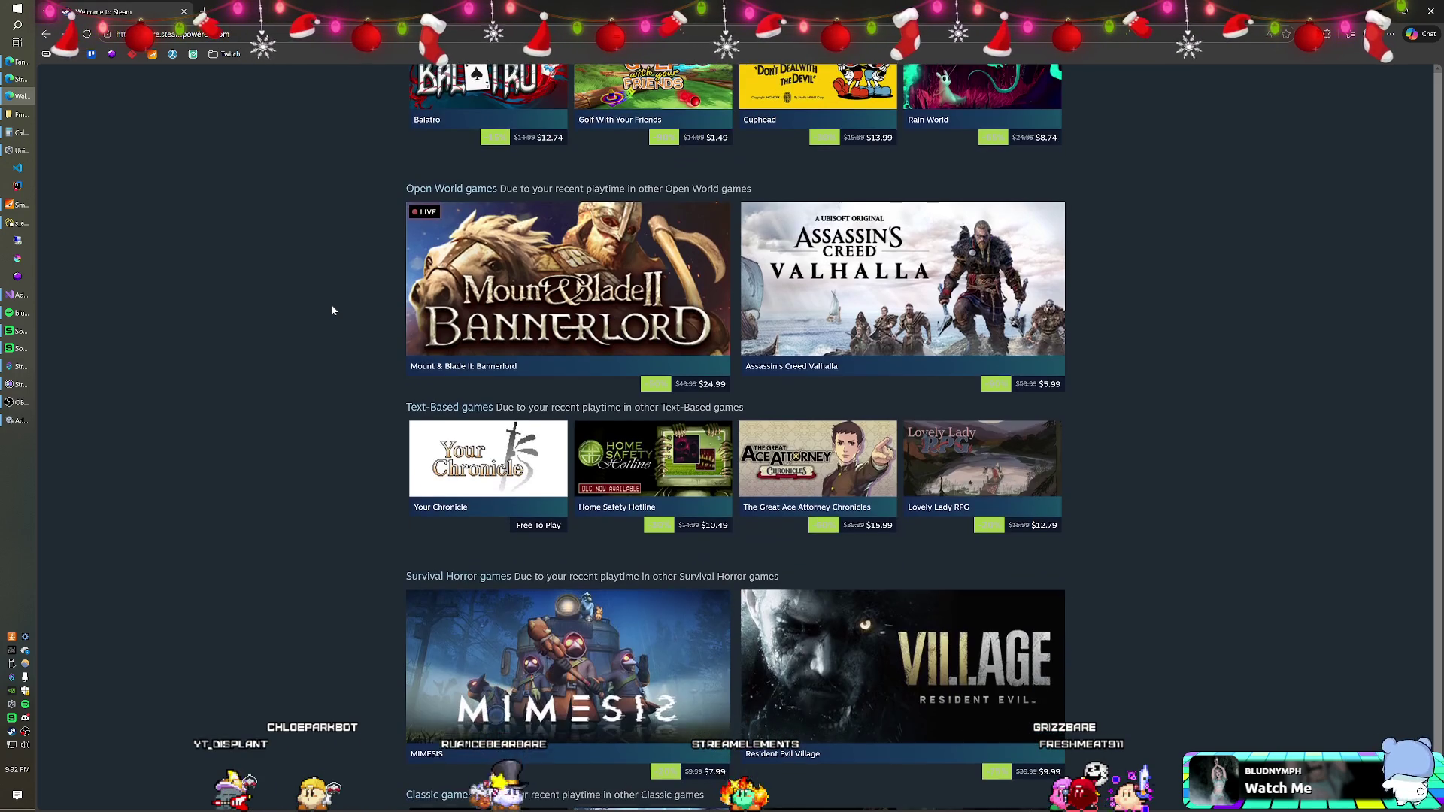
scroll(332, 310, "down", 1)
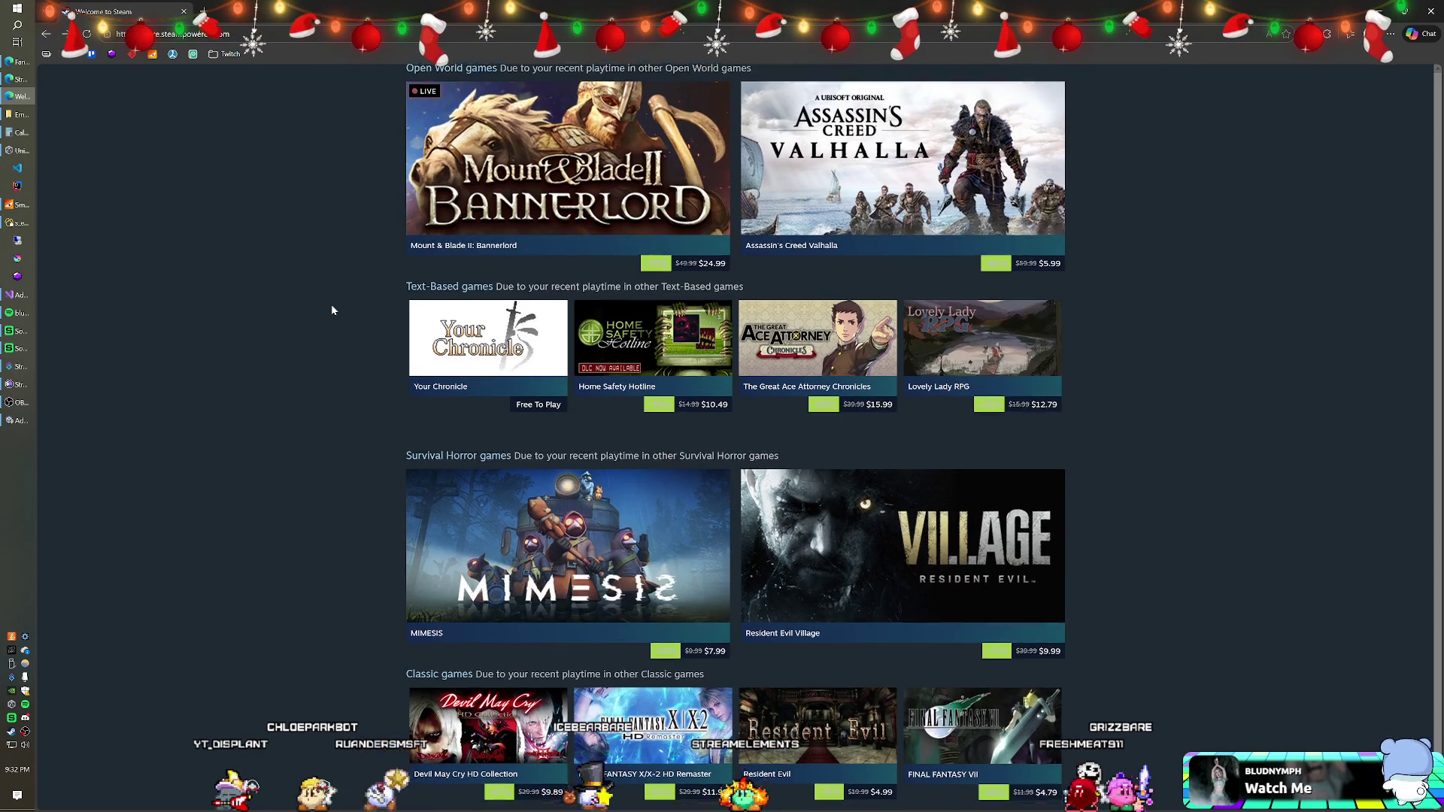
scroll(332, 309, "down", 2)
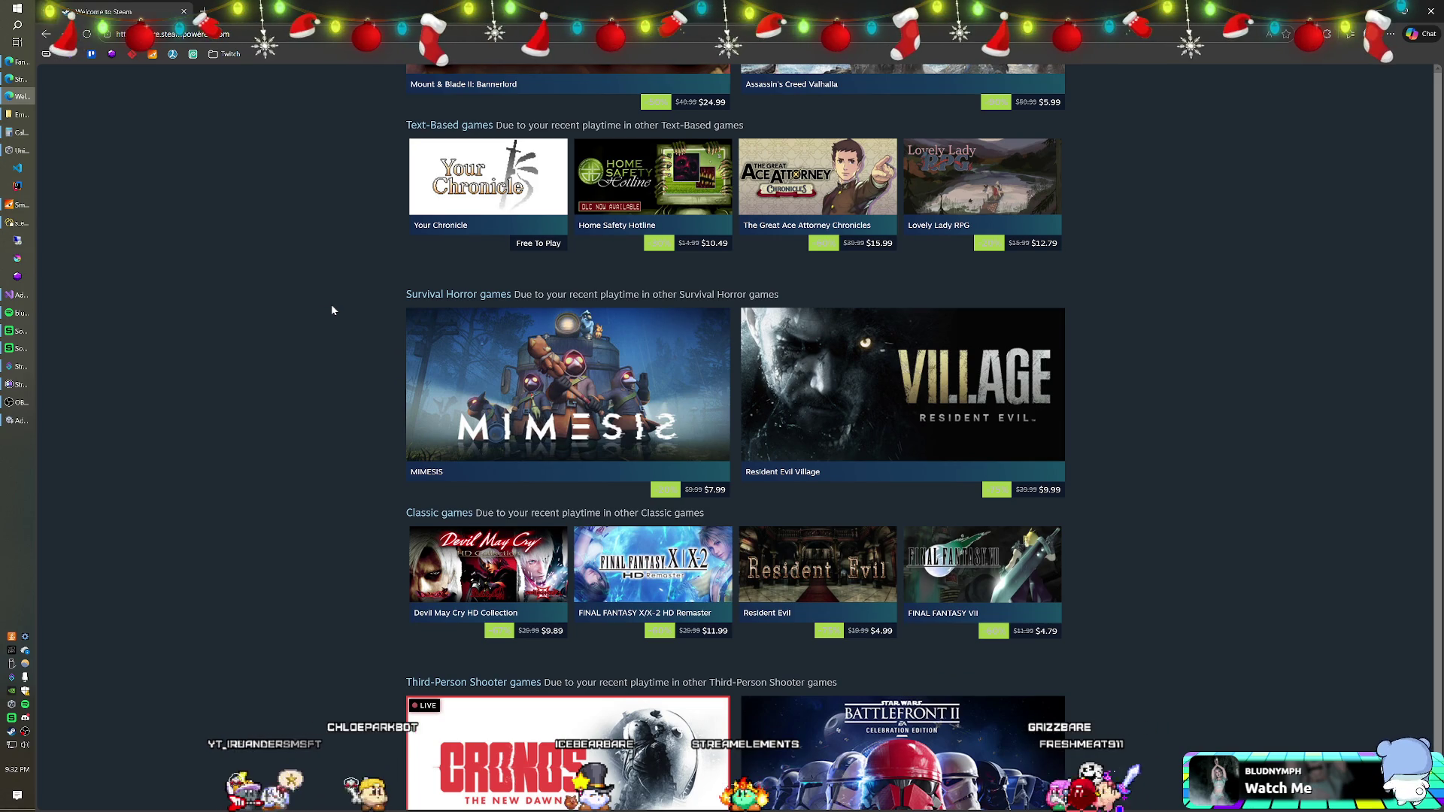
scroll(332, 309, "down", 1)
scroll(332, 310, "down", 2)
scroll(332, 310, "down", 1)
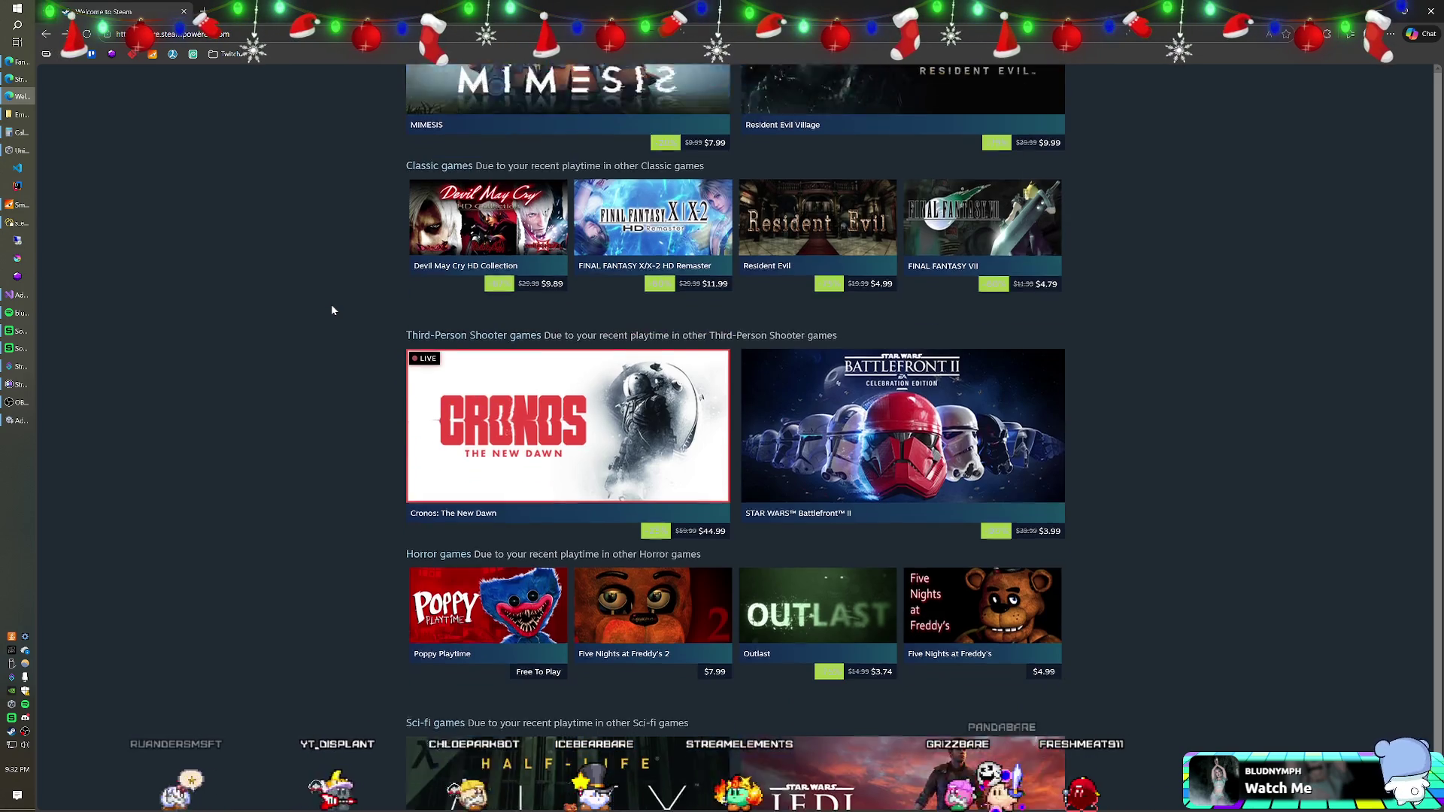
scroll(332, 310, "down", 1)
mouse_move(421, 301)
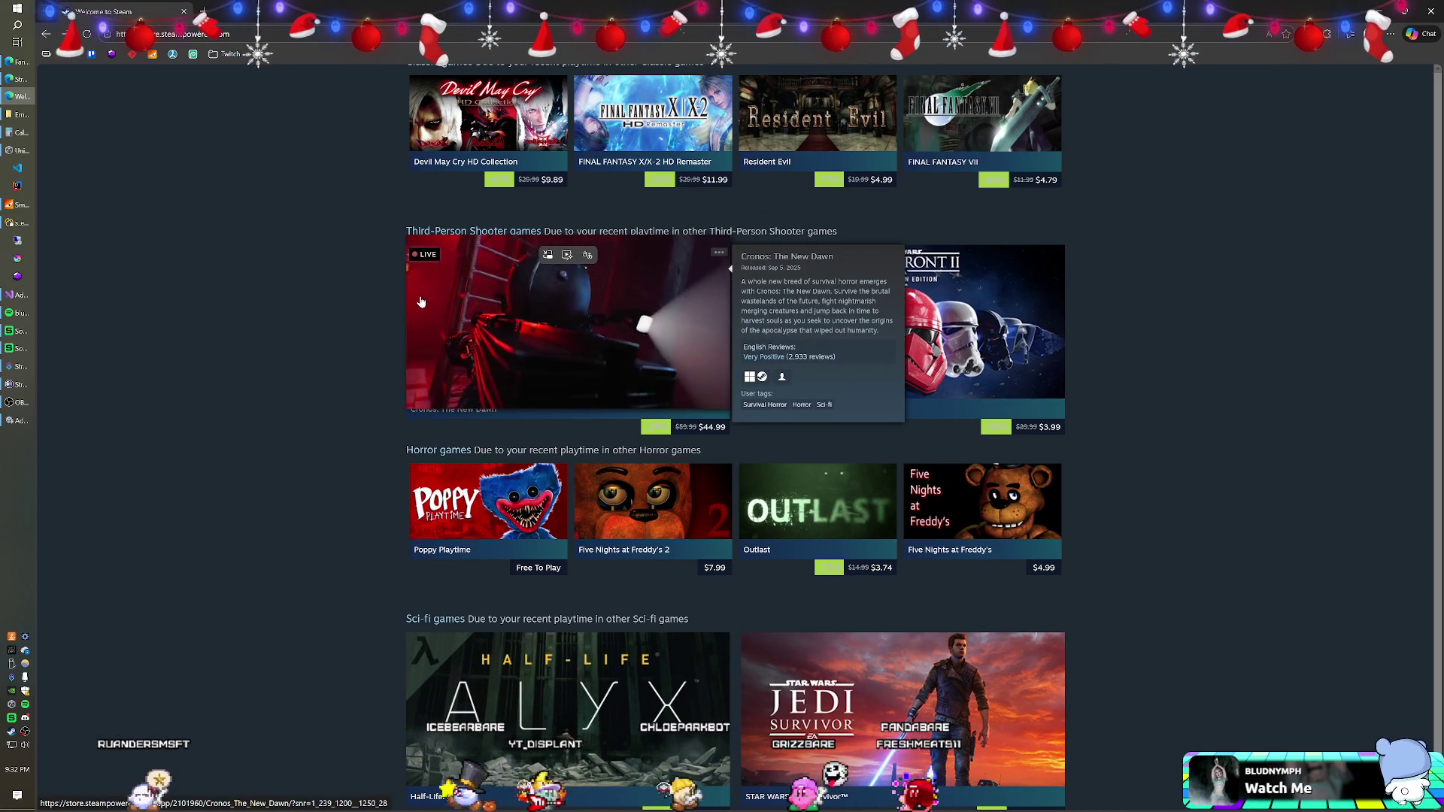
scroll(295, 311, "down", 2)
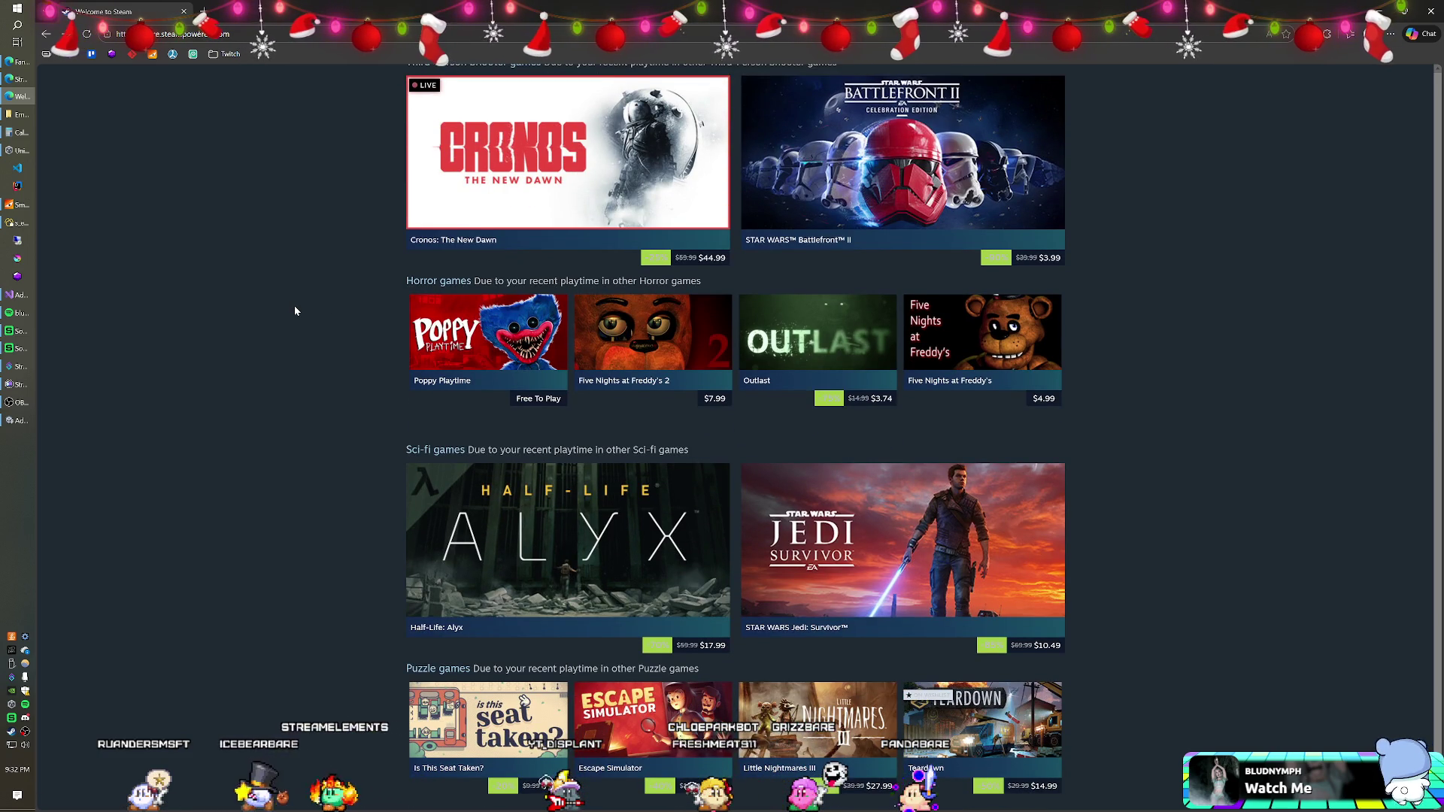
scroll(294, 310, "down", 1)
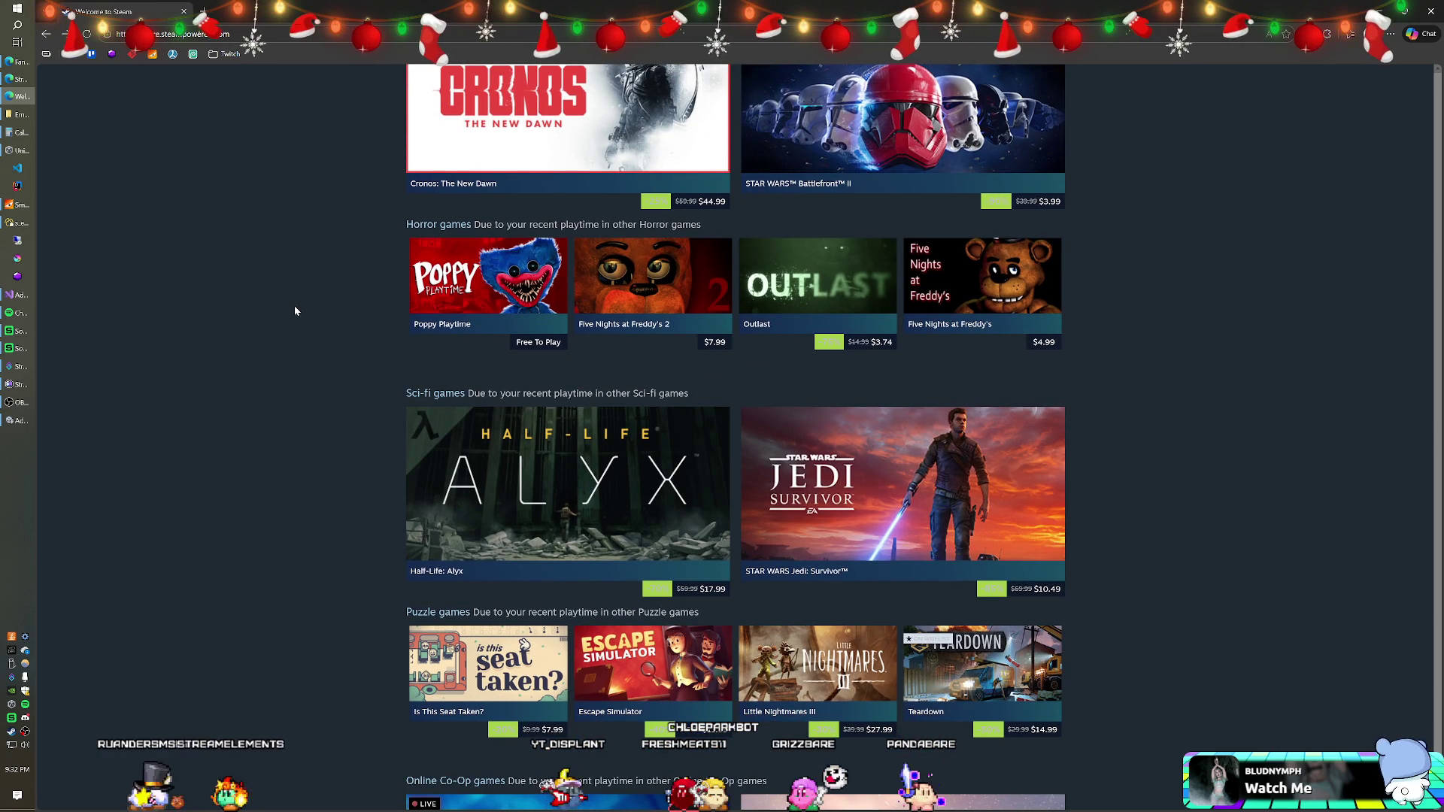
scroll(295, 311, "down", 4)
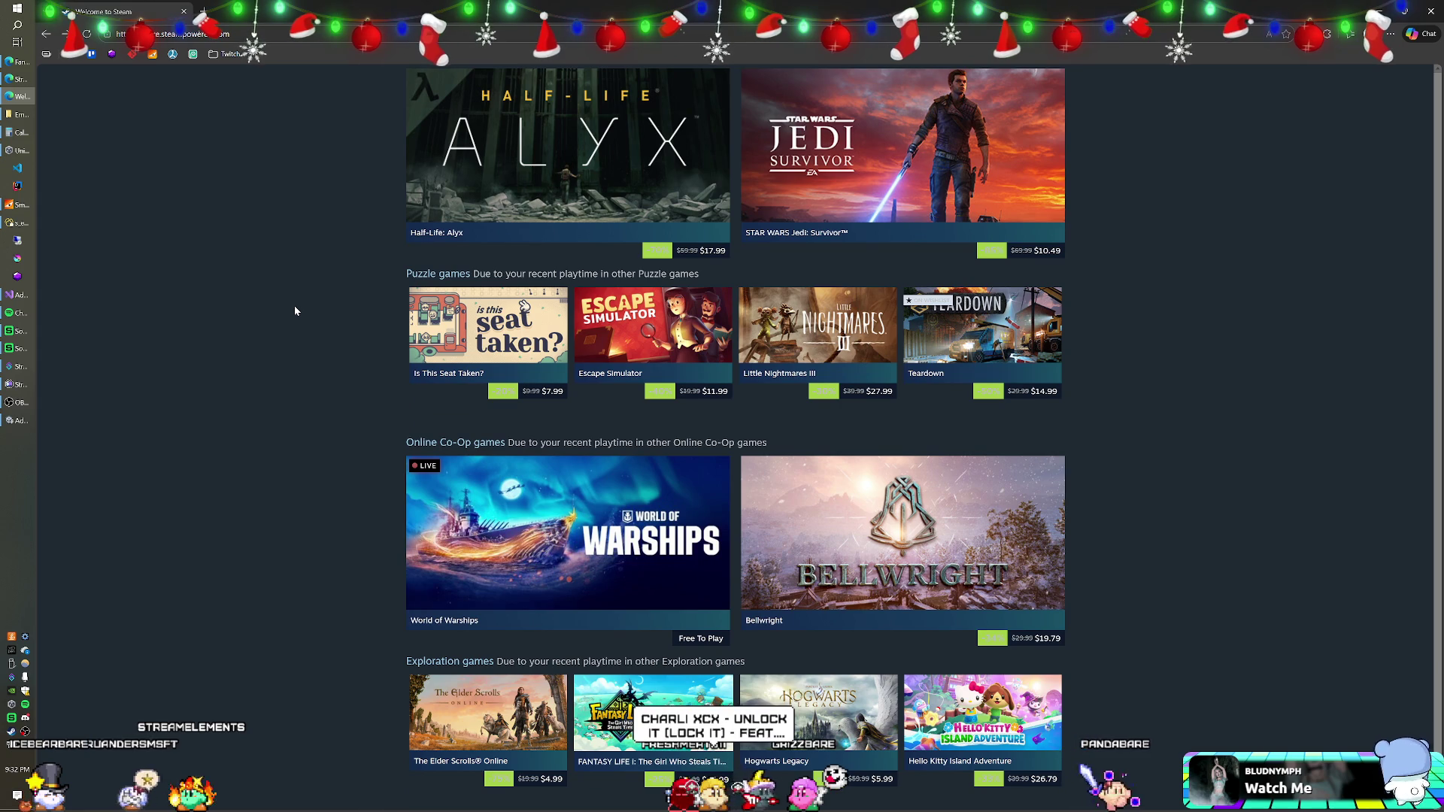
scroll(295, 310, "down", 3)
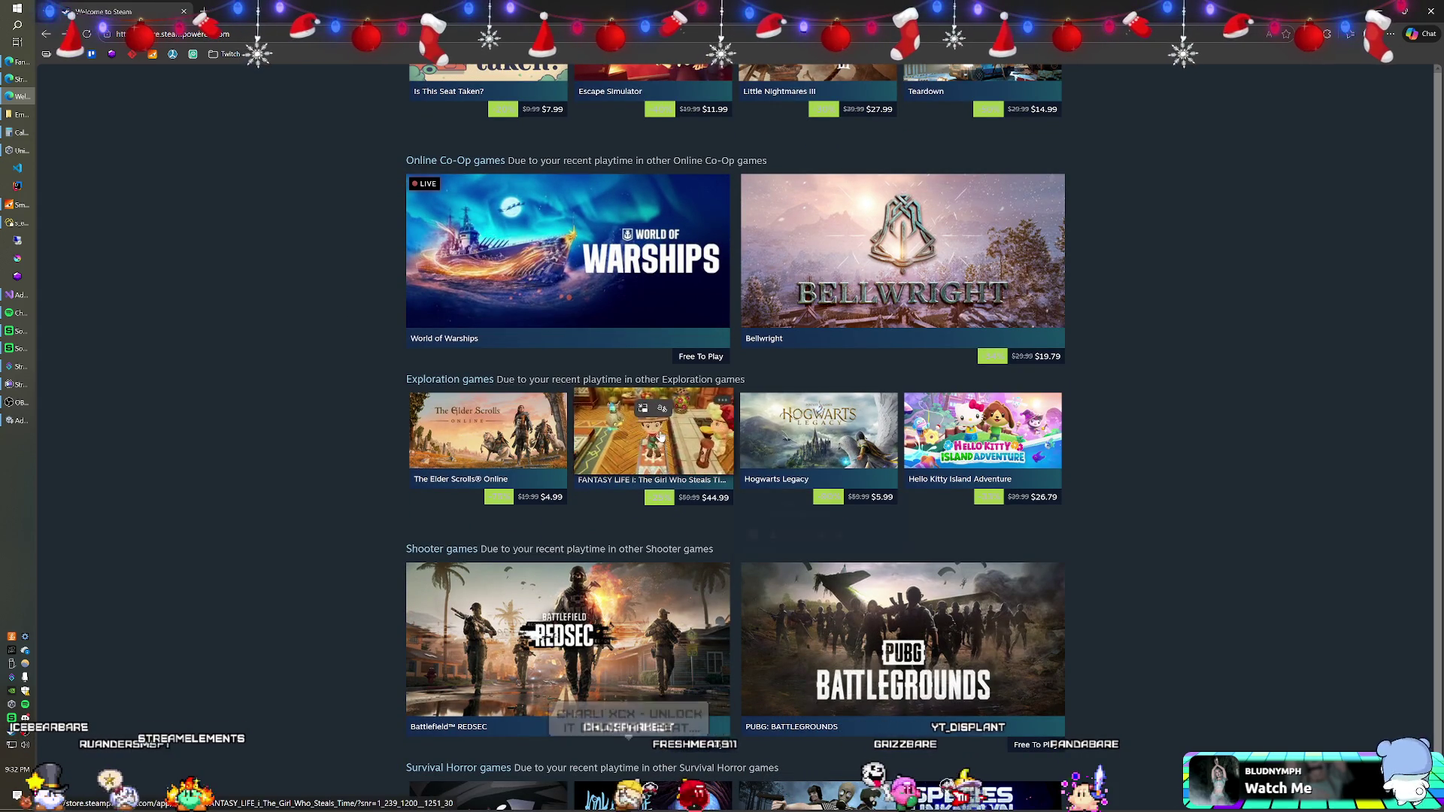
mouse_move(660, 436)
scroll(358, 407, "down", 1)
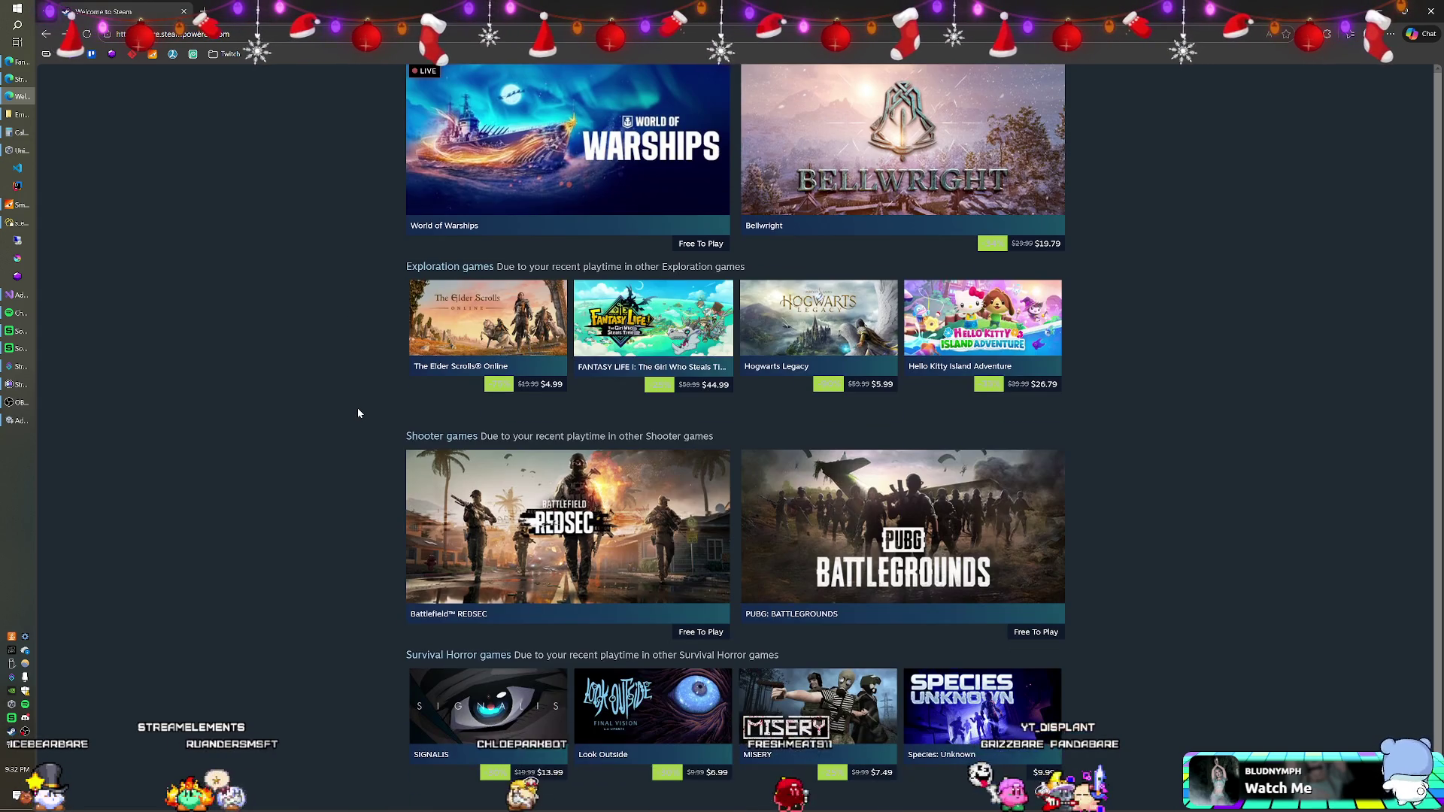
scroll(358, 407, "down", 2)
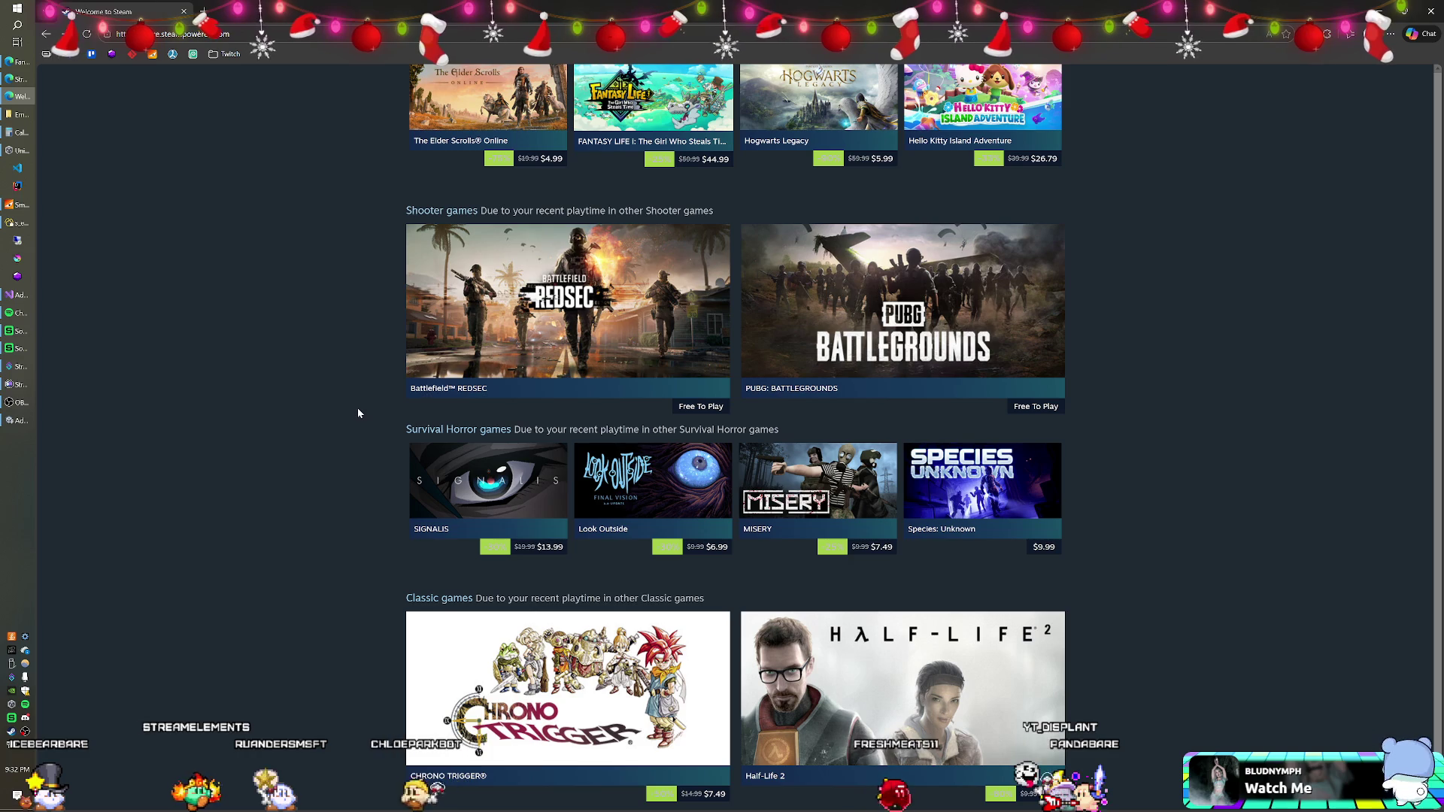
mouse_move(605, 461)
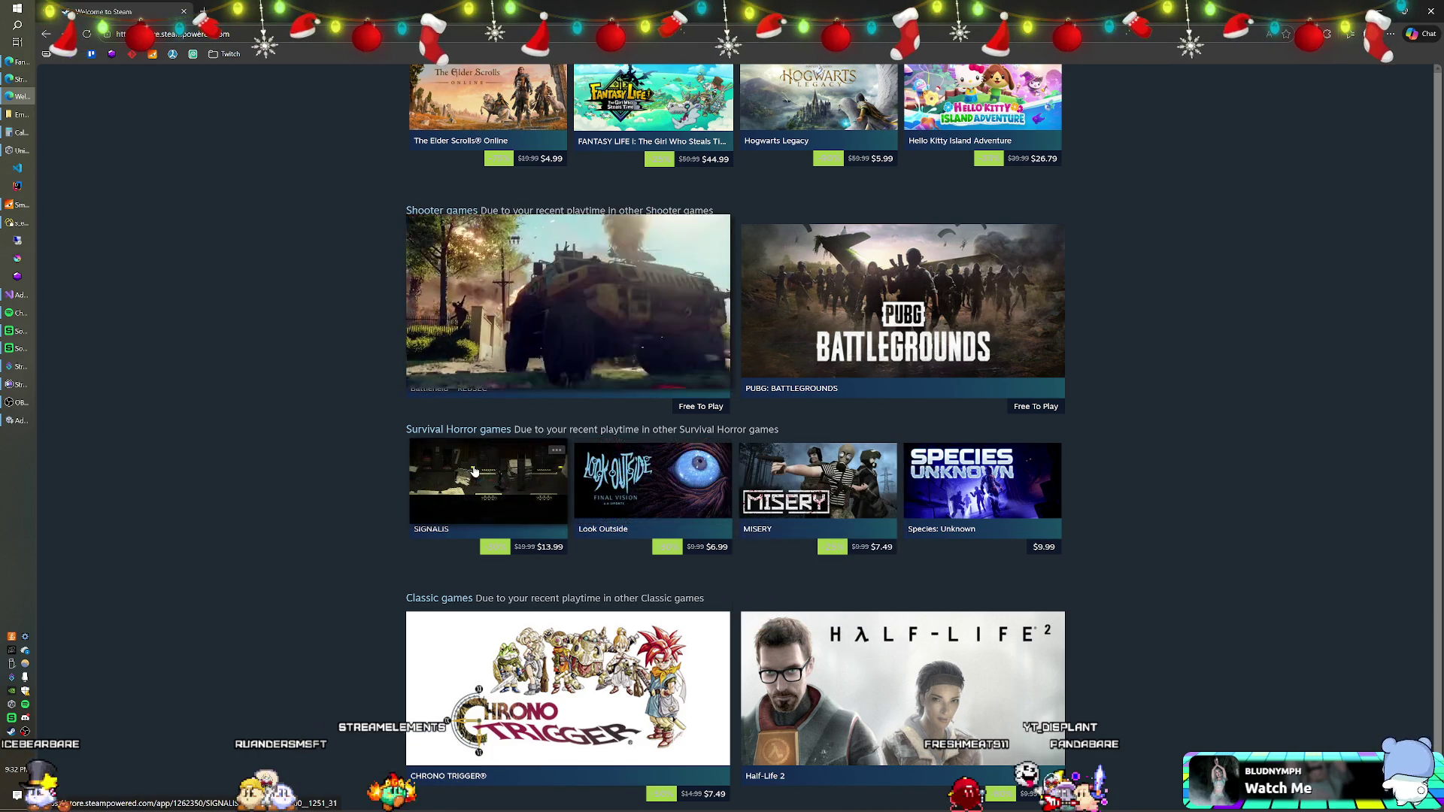
mouse_move(474, 470)
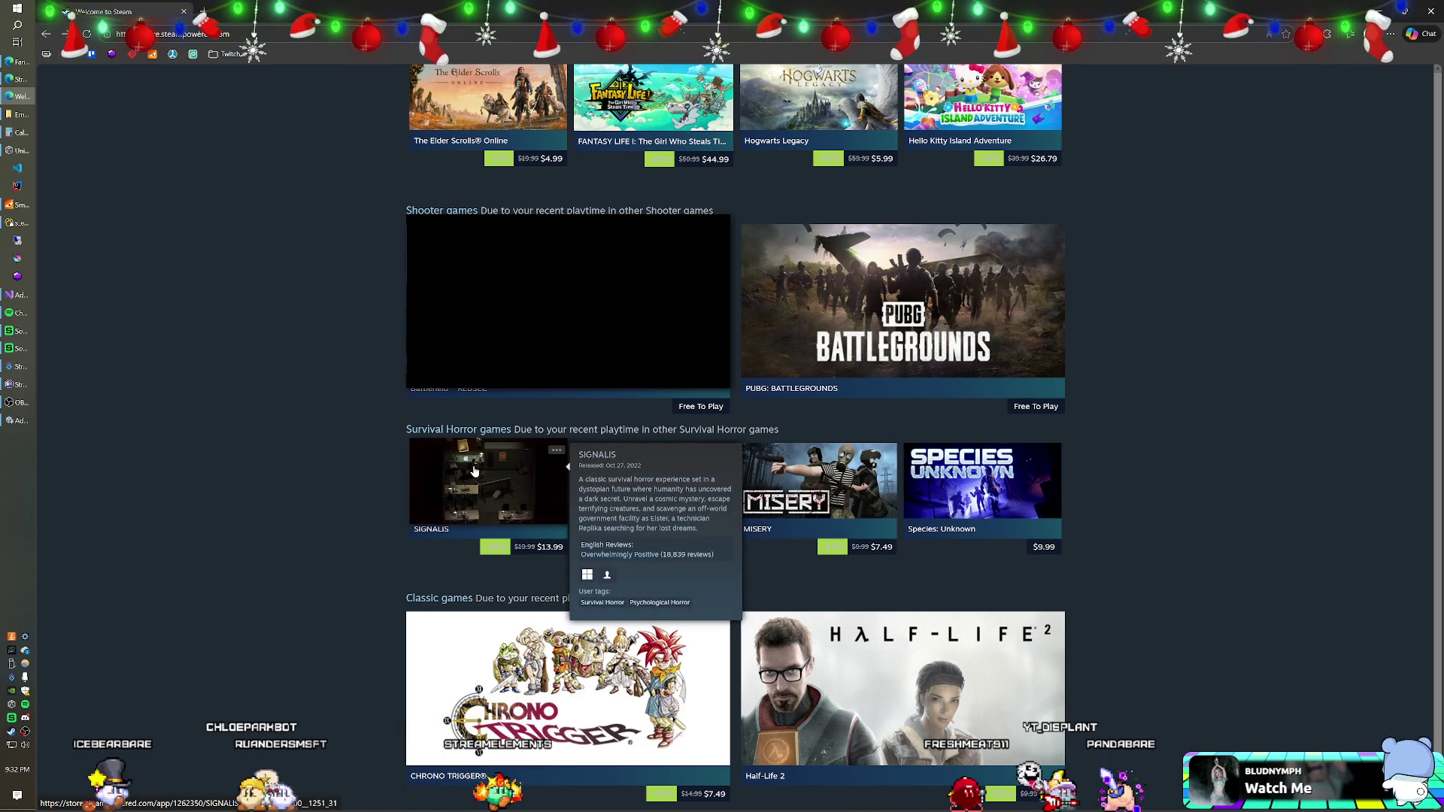
mouse_move(771, 476)
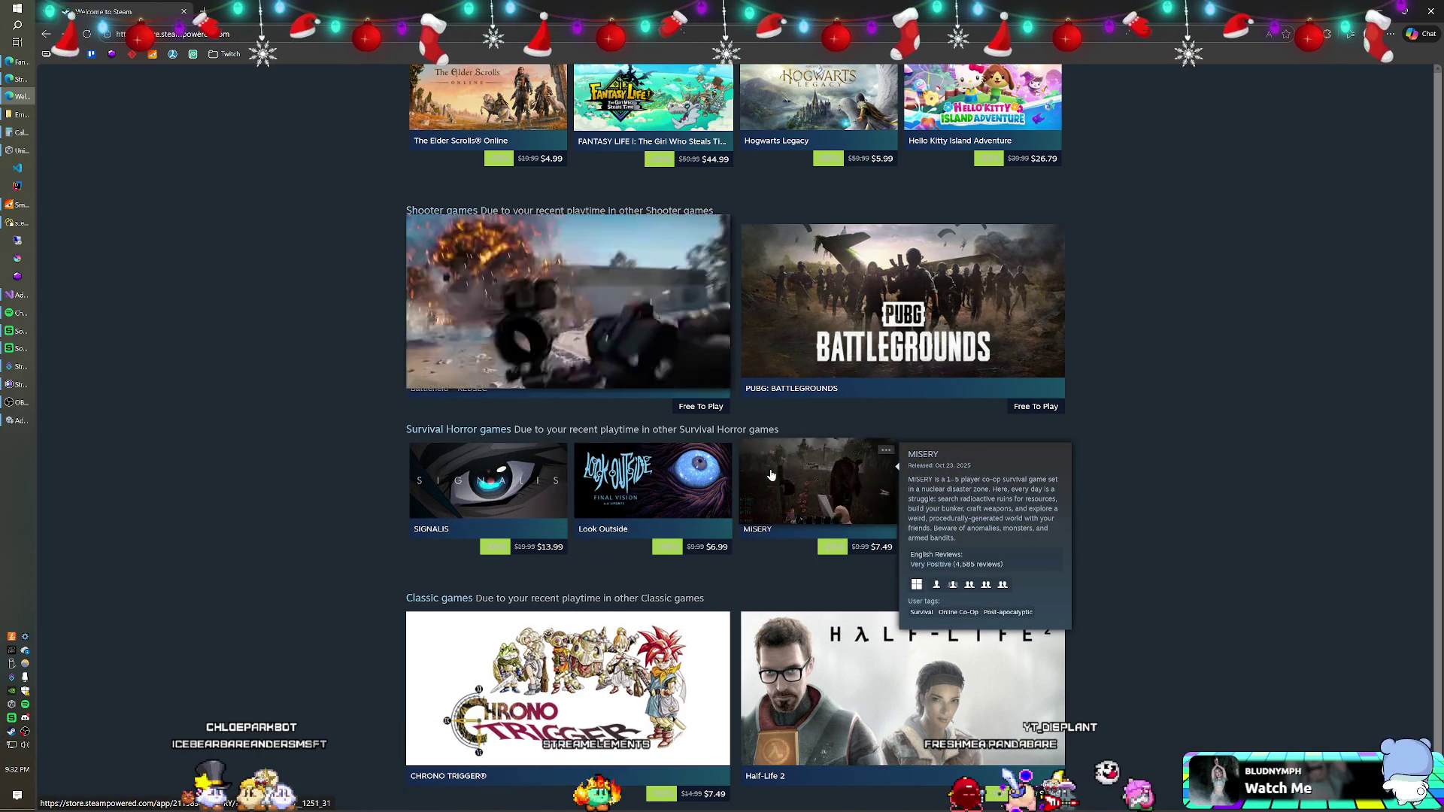
Scroll down to the Sci-fi row and preview the High On Life capsule at $9.99
scroll(388, 459, "down", 4)
scroll(387, 461, "down", 2)
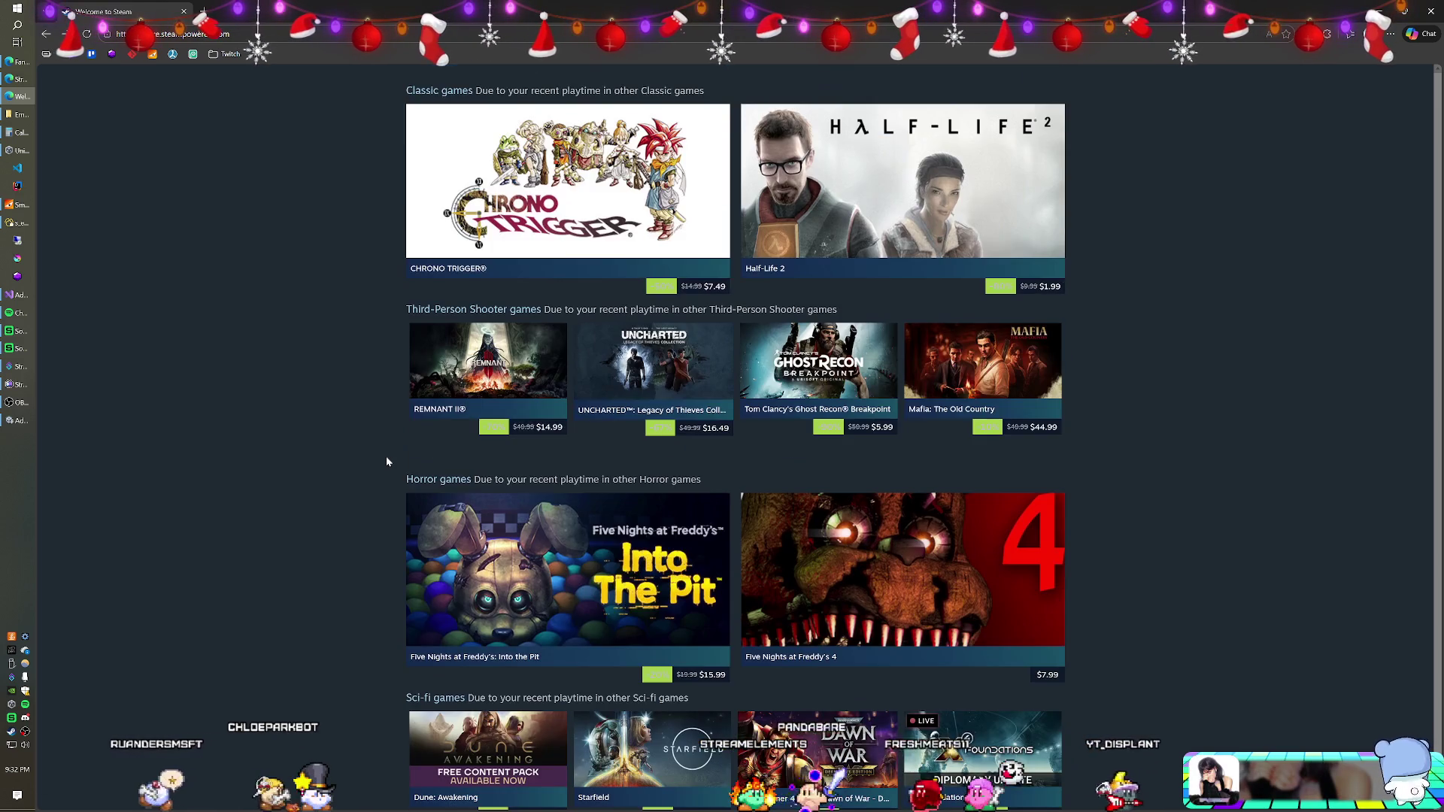
scroll(387, 461, "down", 3)
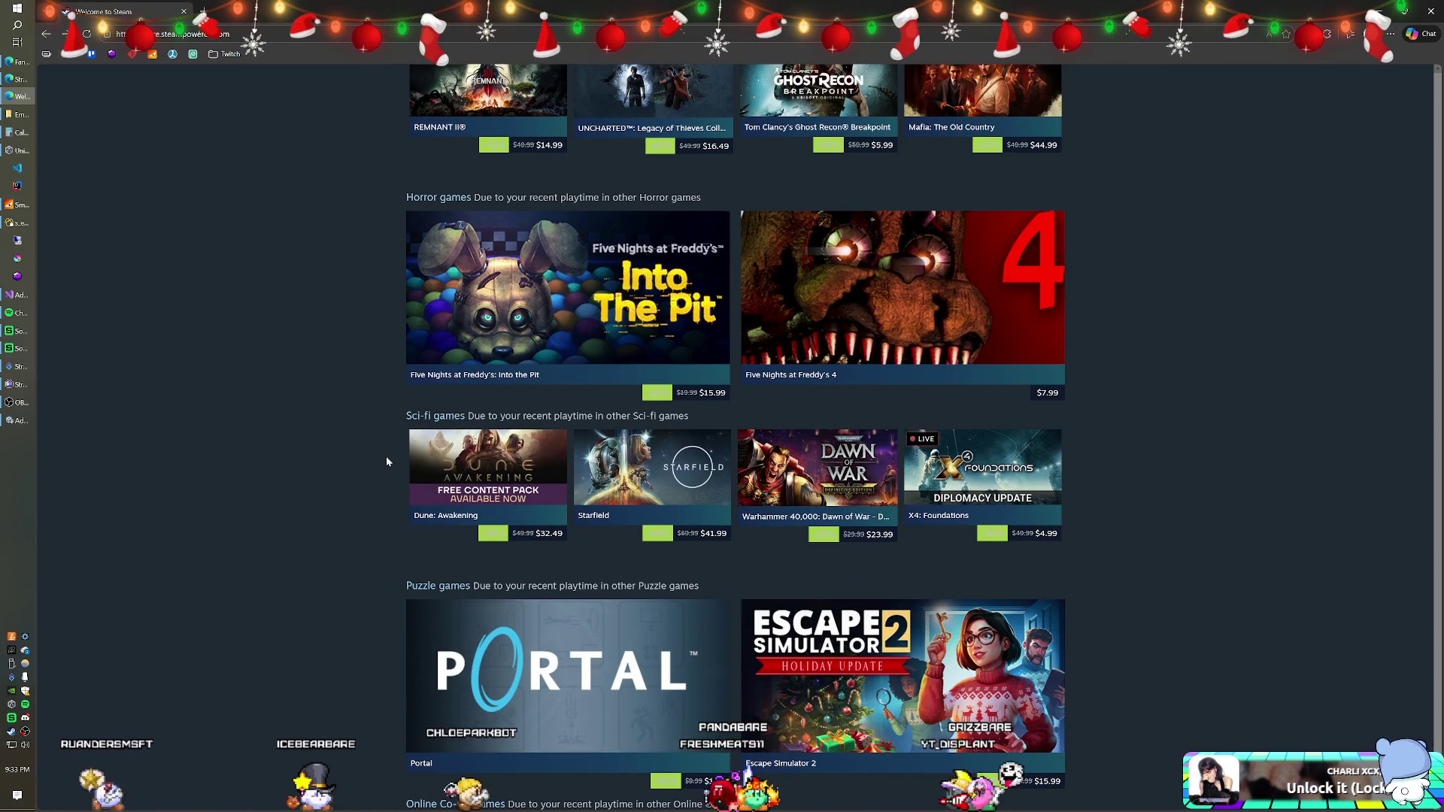
scroll(381, 459, "down", 6)
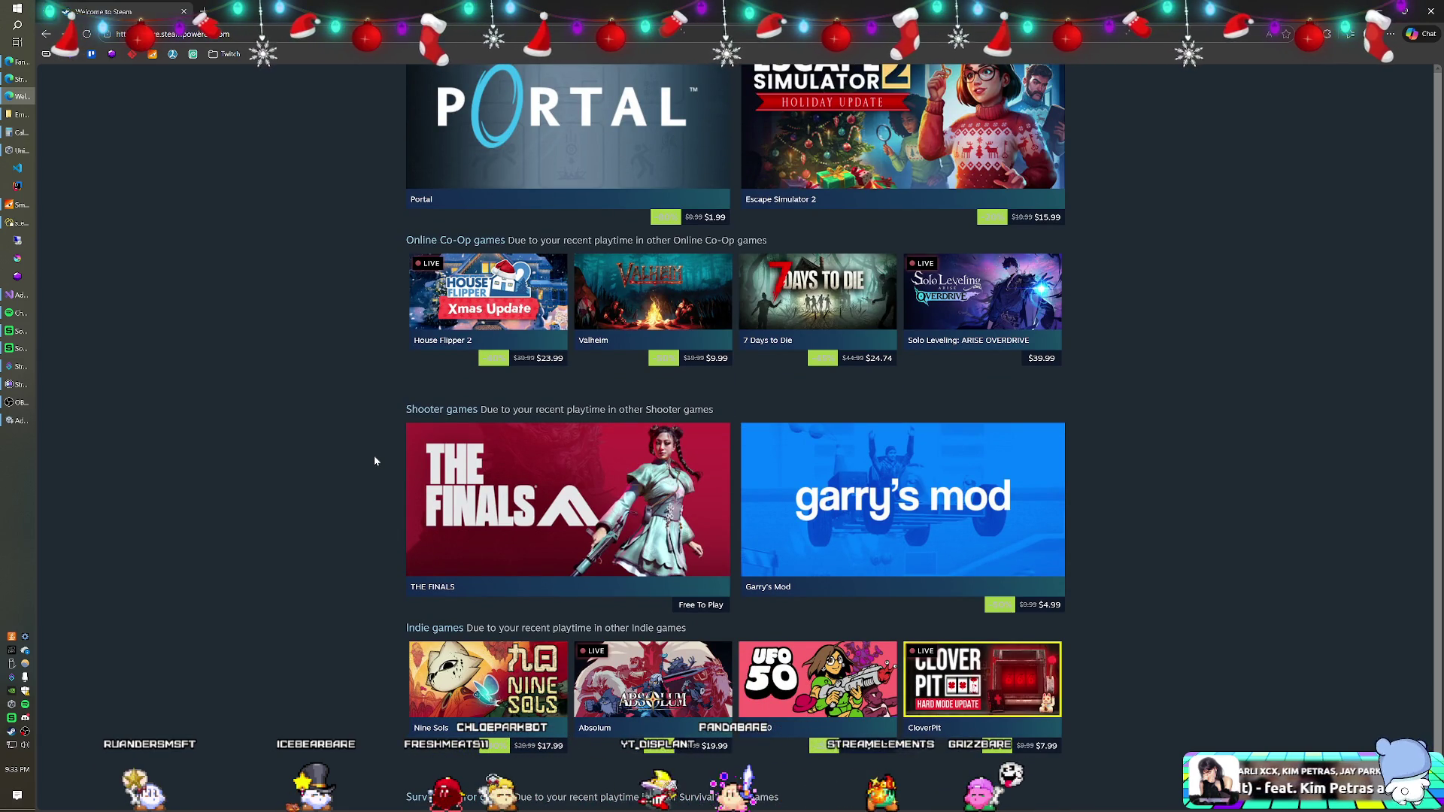
scroll(374, 461, "down", 5)
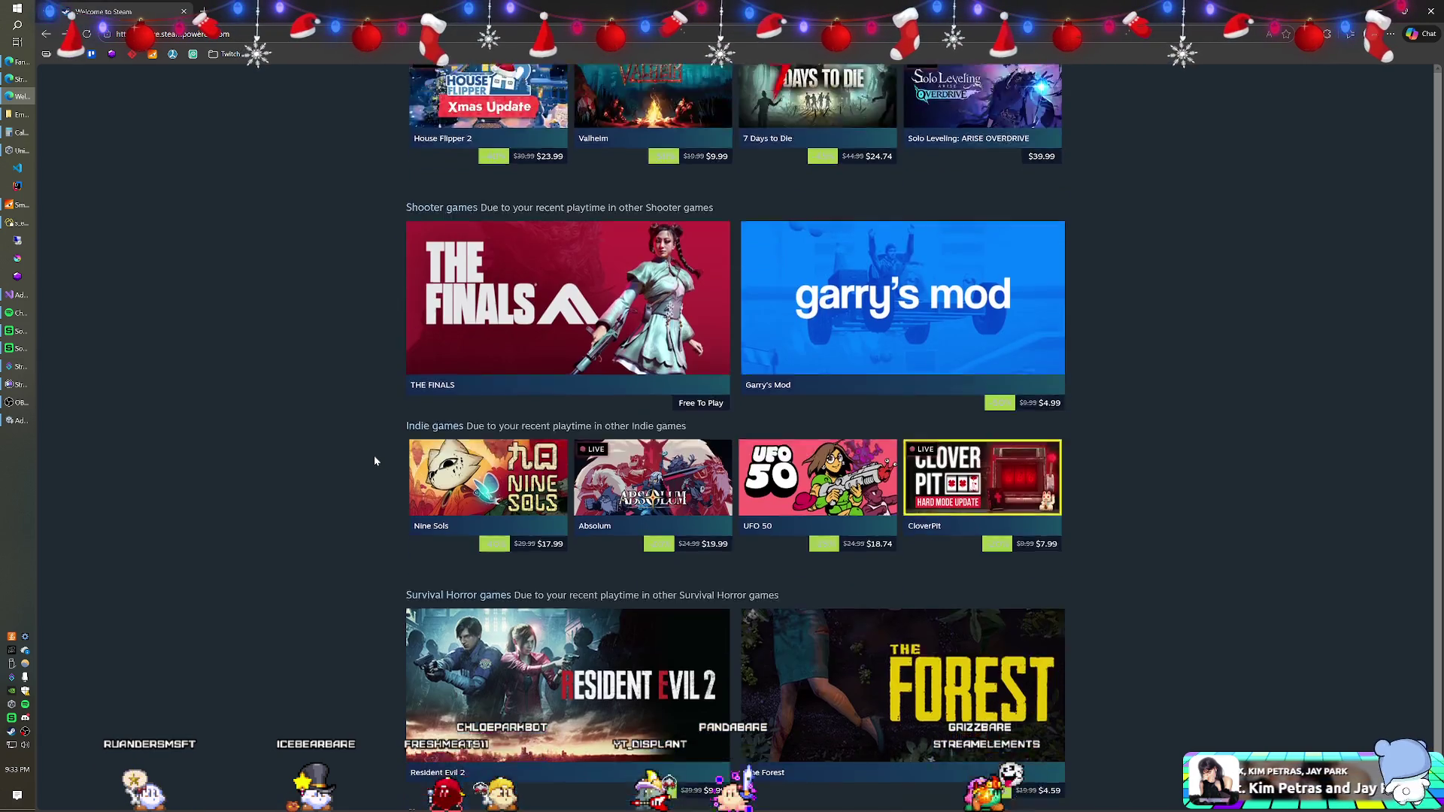
scroll(374, 460, "down", 3)
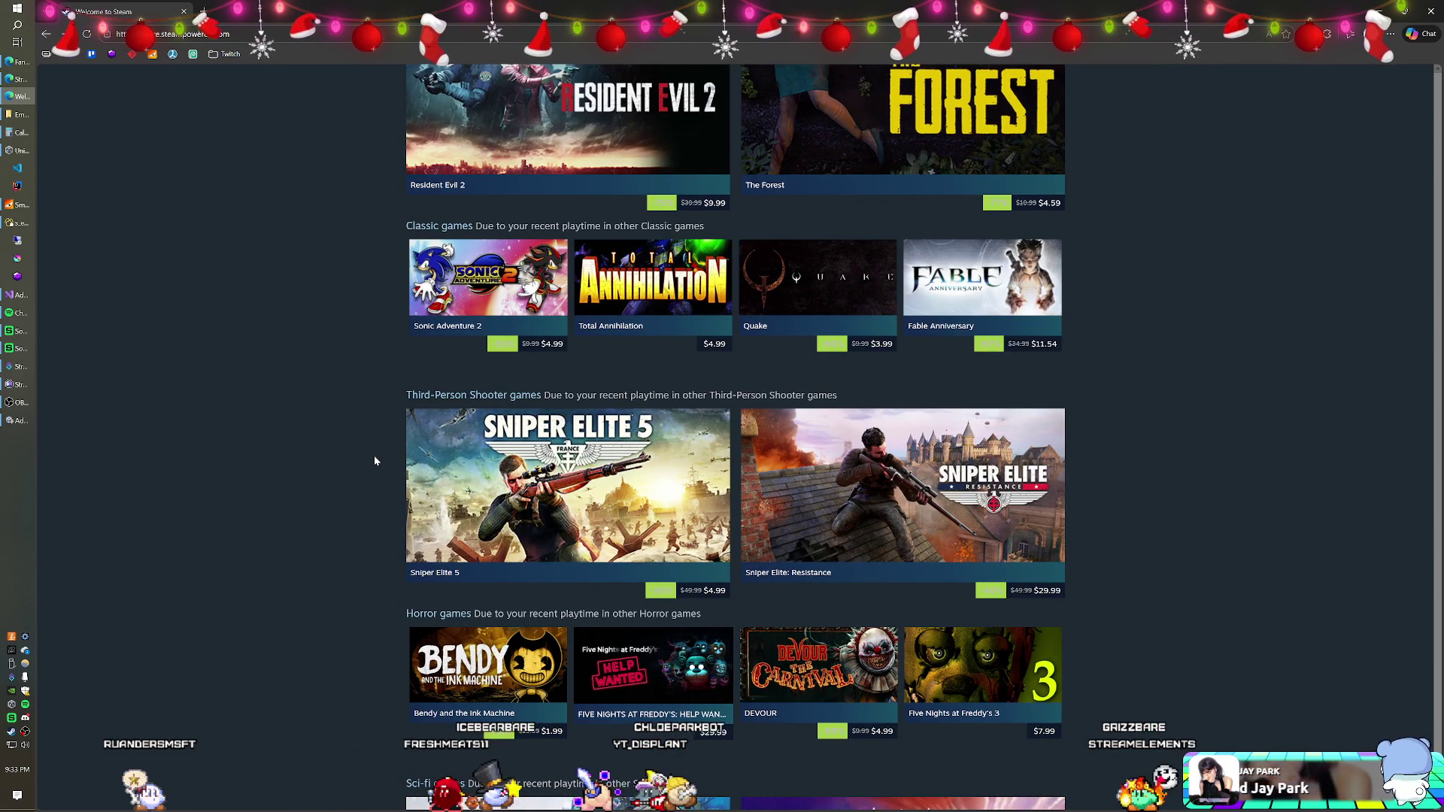
scroll(375, 460, "down", 4)
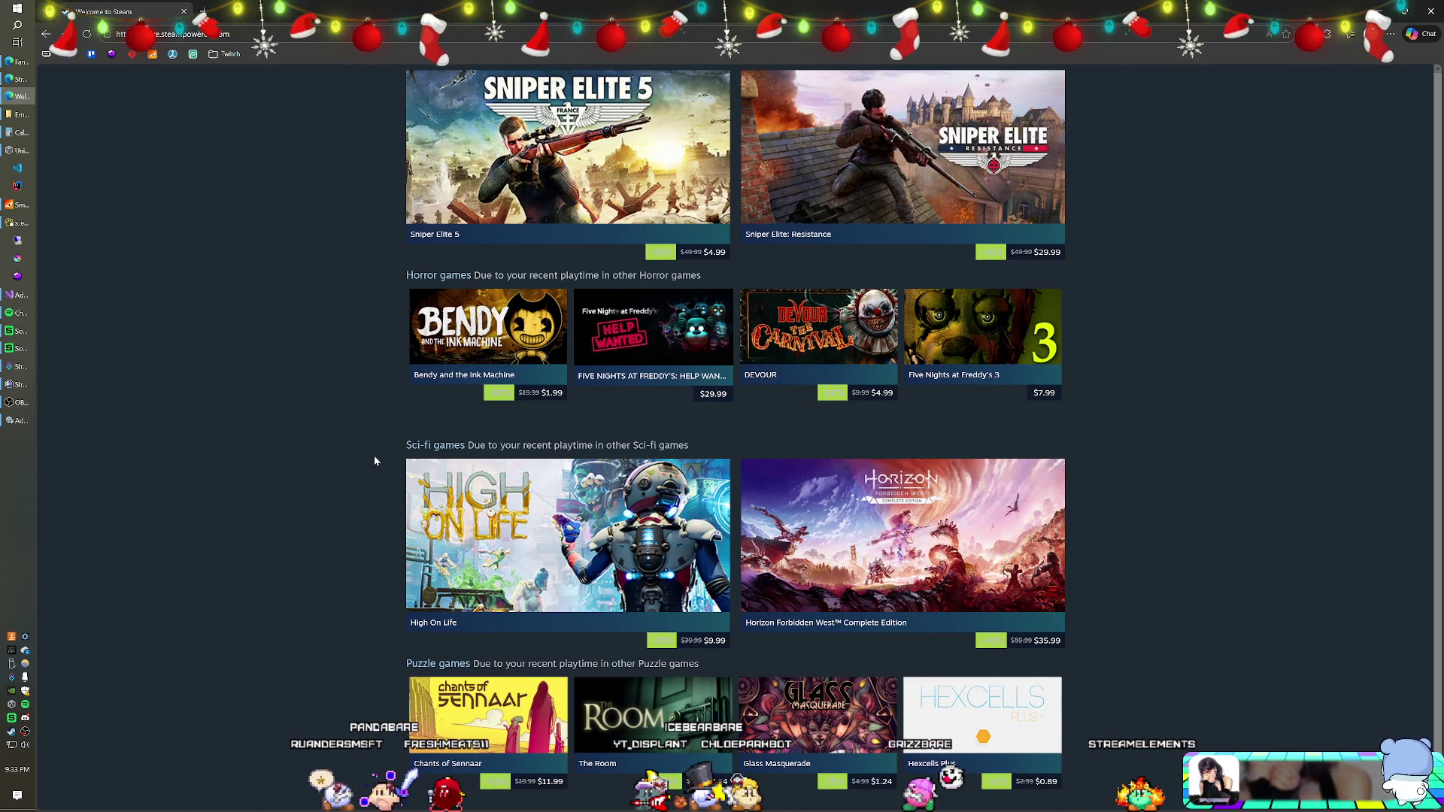
scroll(375, 460, "down", 2)
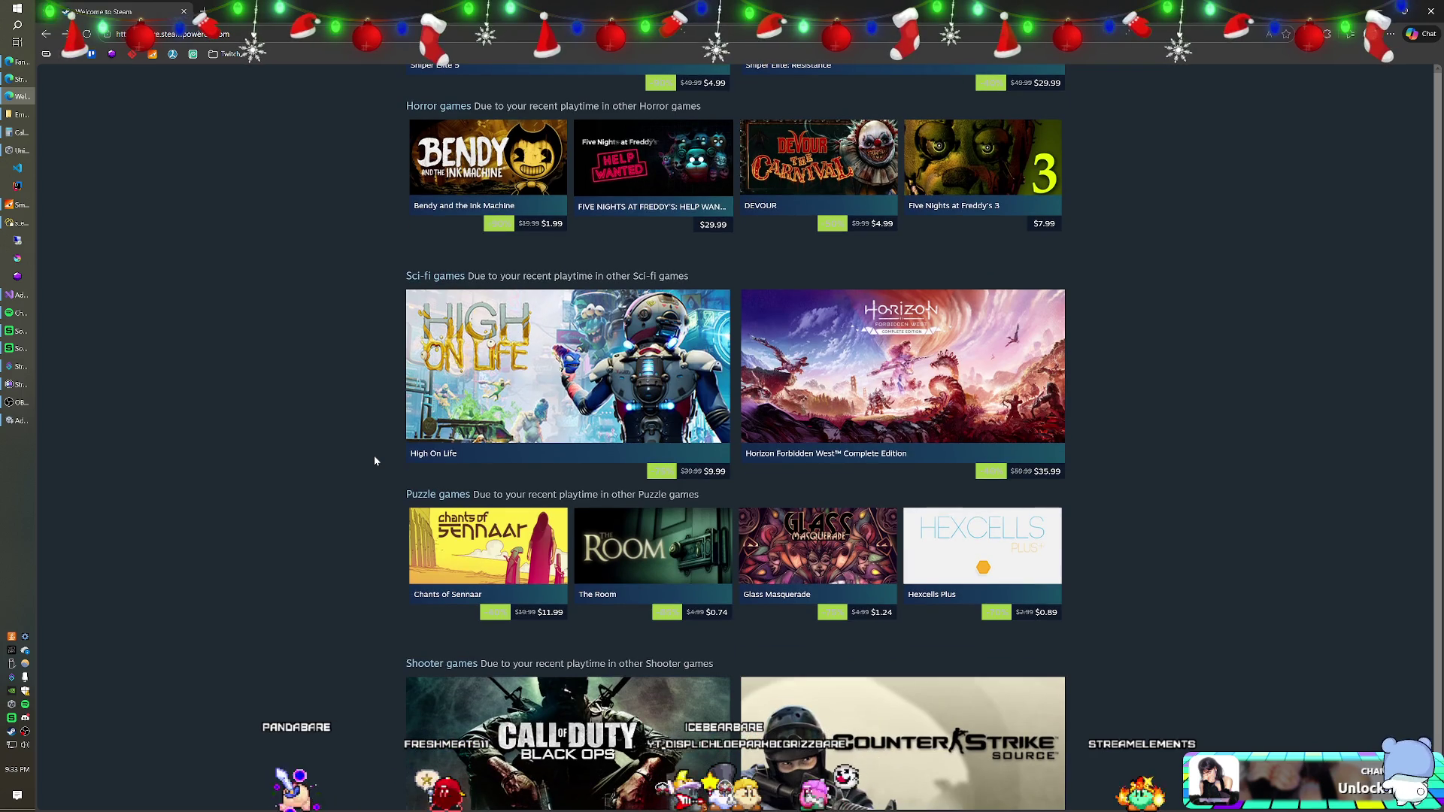
mouse_move(505, 370)
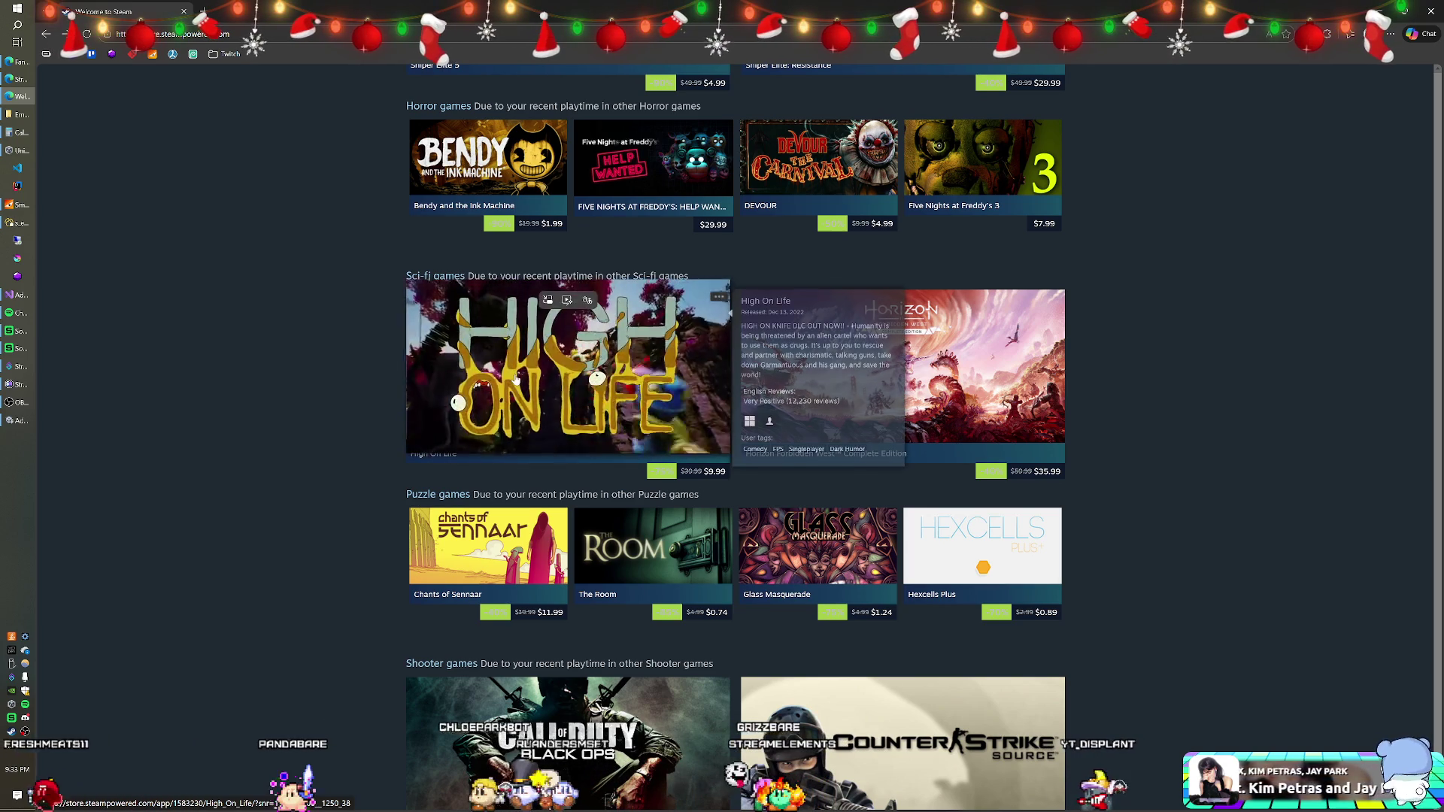
Open the High On Life store page in a new tab and switch to it
right_click(526, 380)
left_click(534, 385)
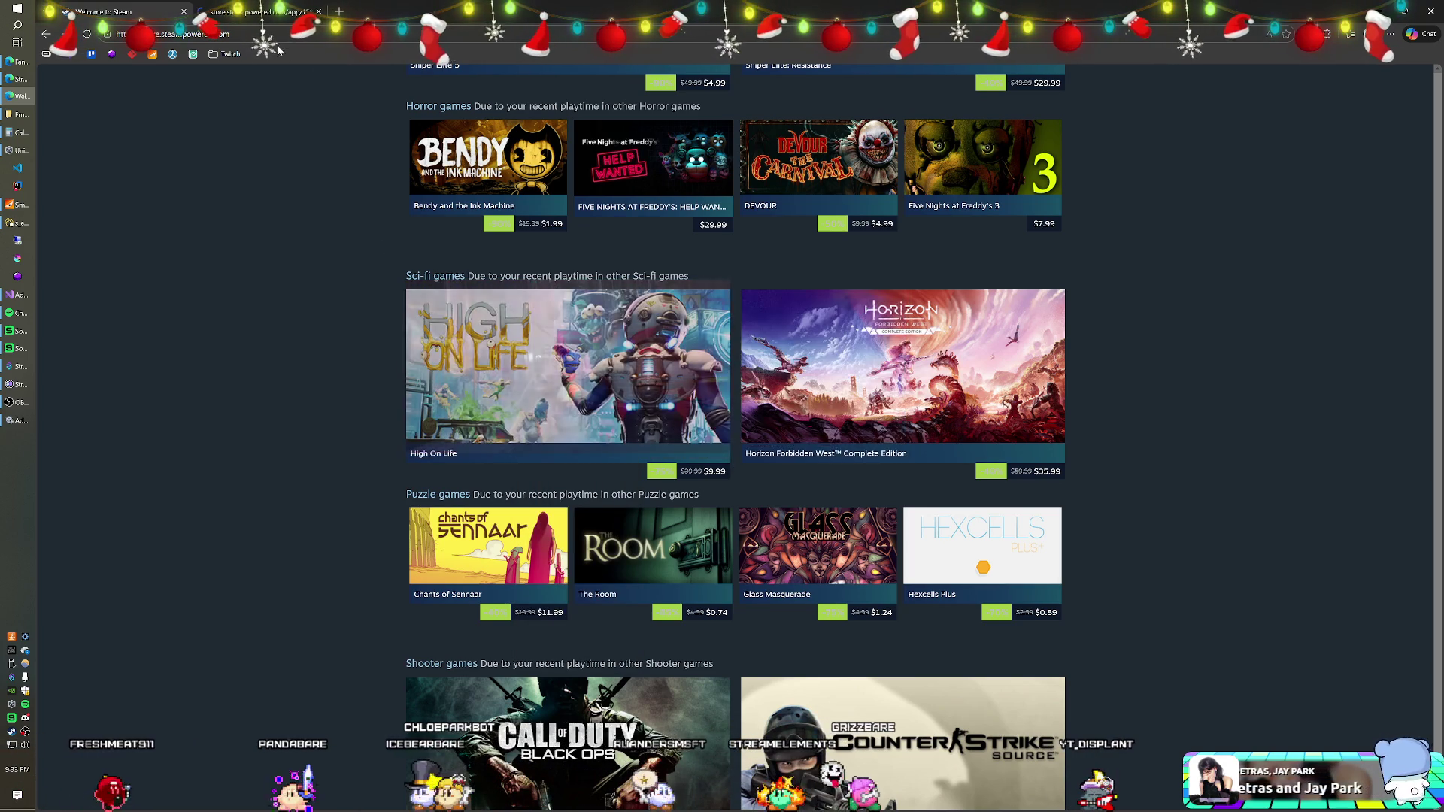
left_click(262, 17)
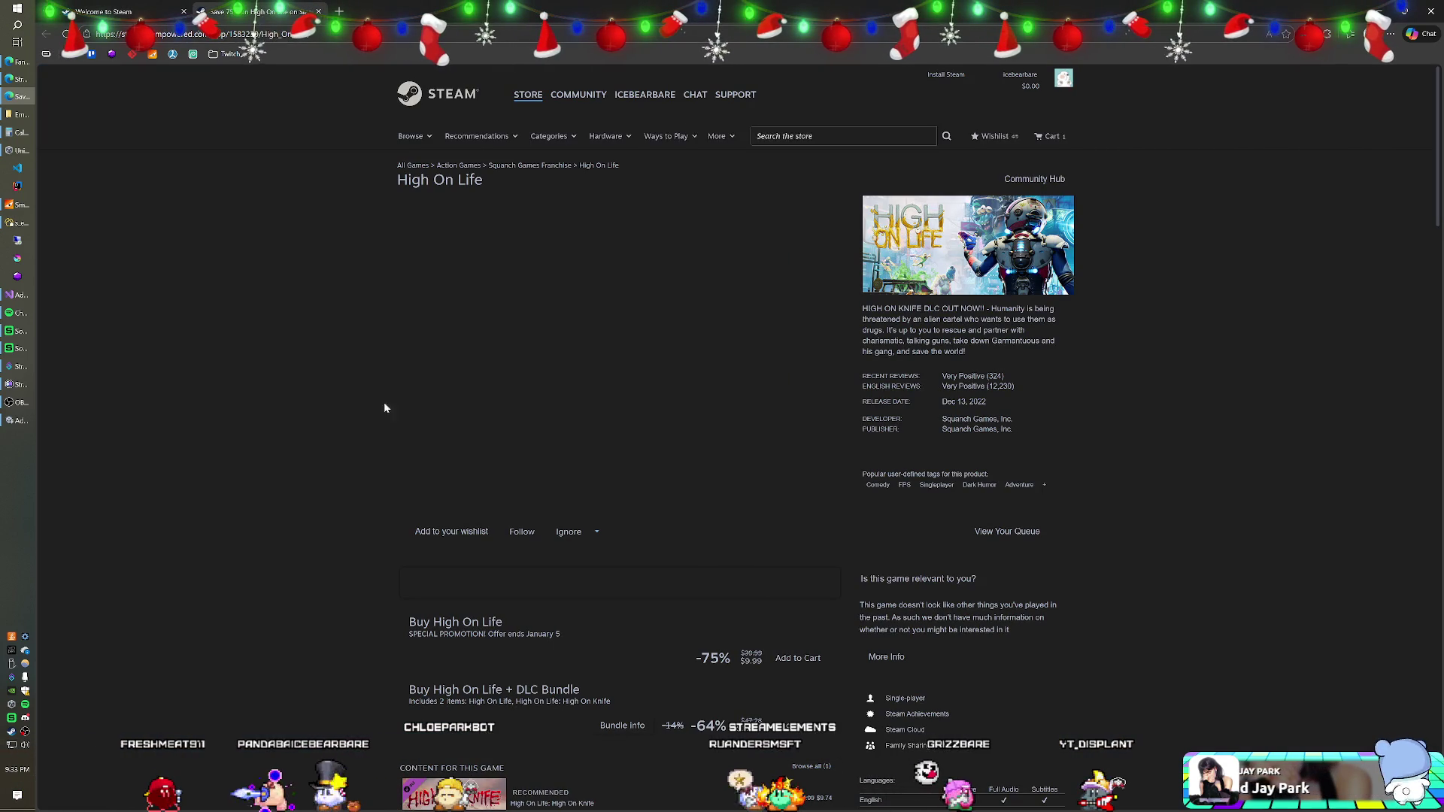
Add High On Life to the wishlist and close its store page
scroll(399, 418, "down", 2)
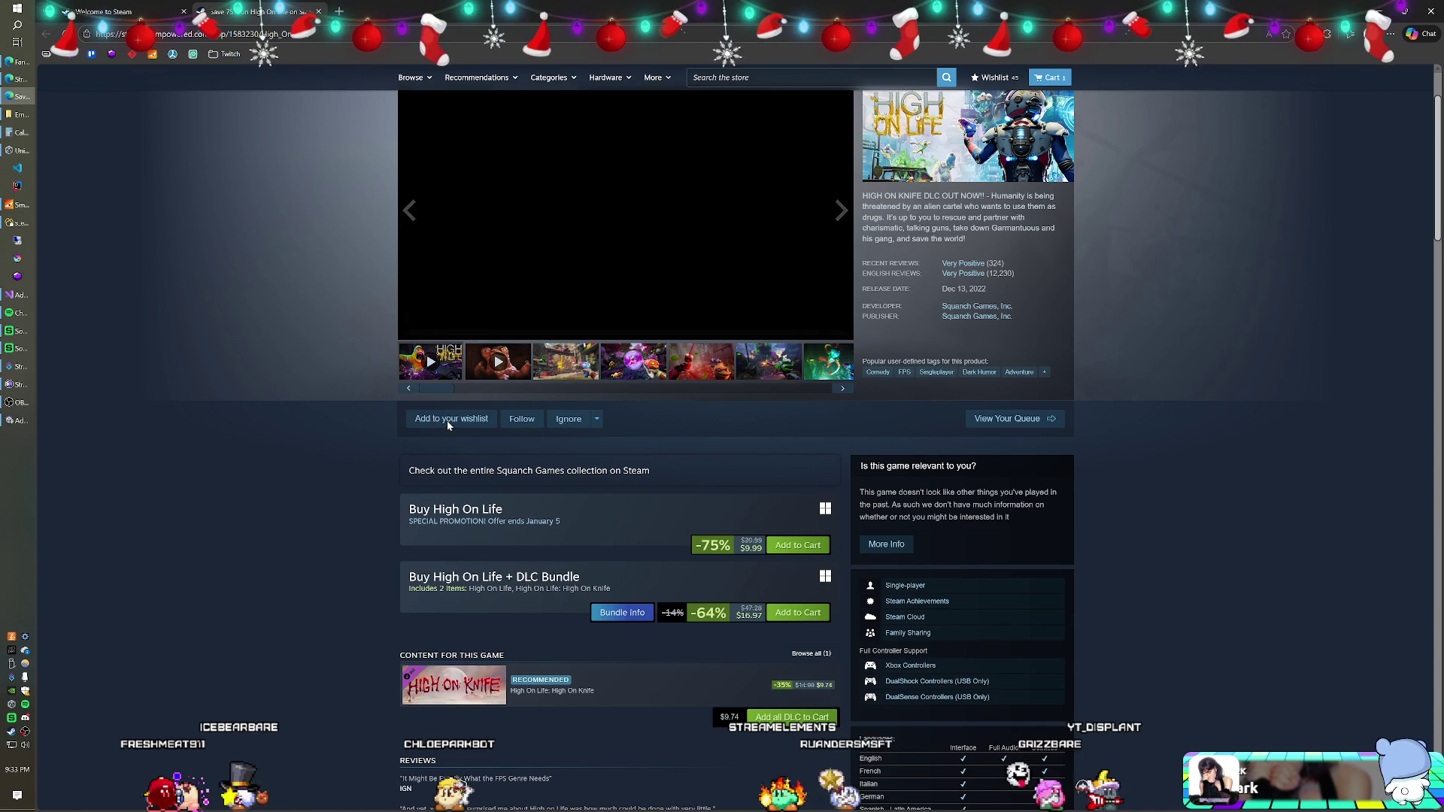
left_click(447, 419)
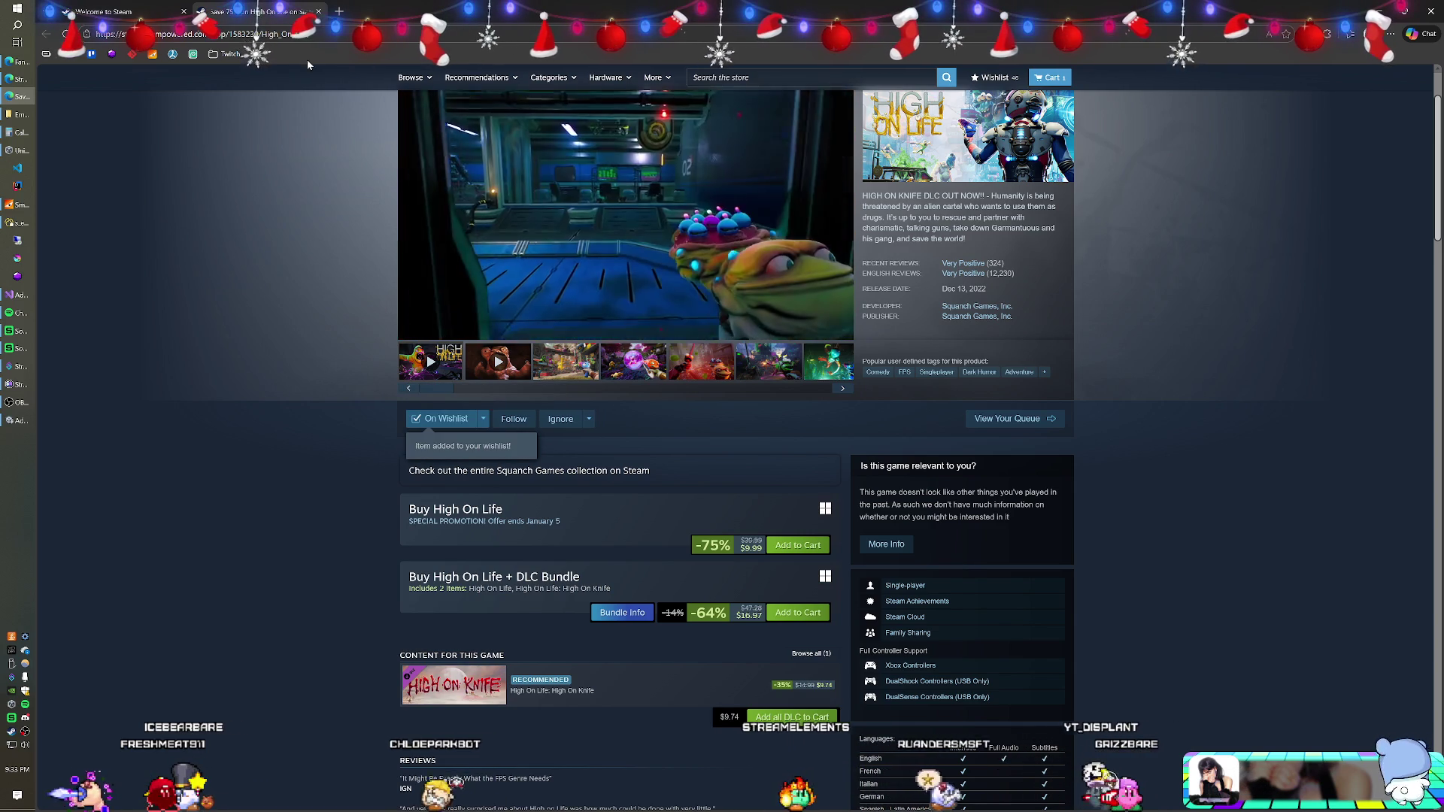
key("ctrl+w")
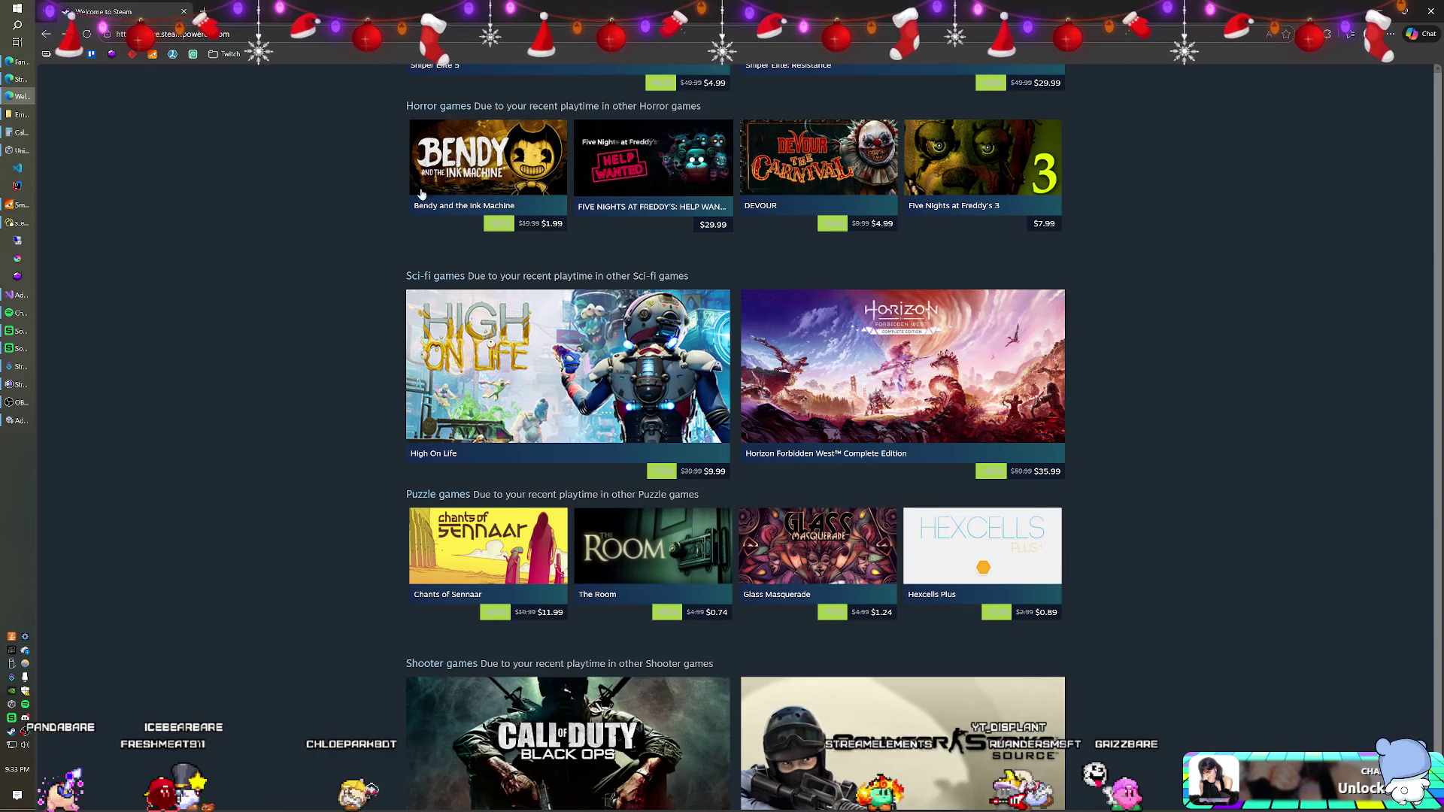
scroll(262, 215, "down", 1)
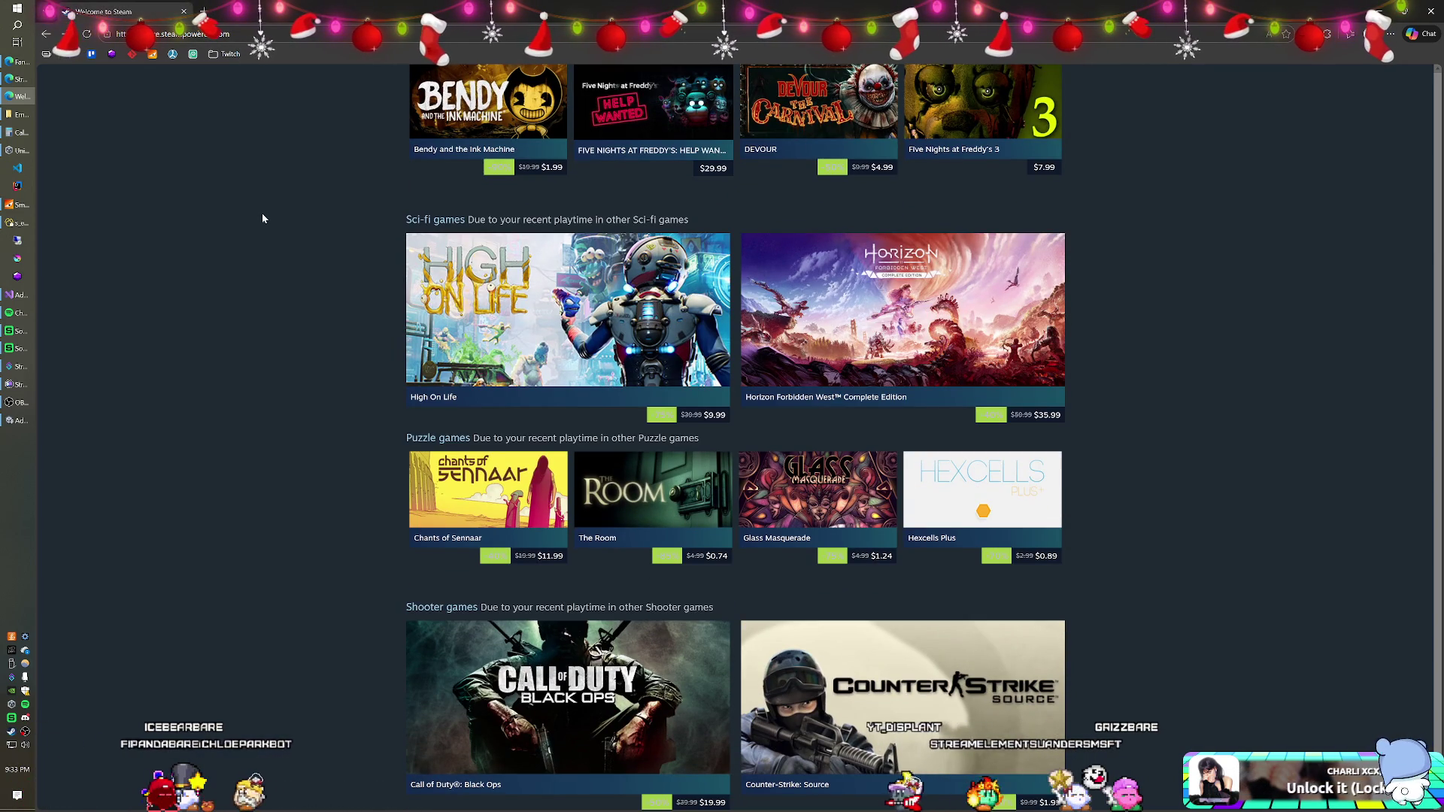
mouse_move(877, 308)
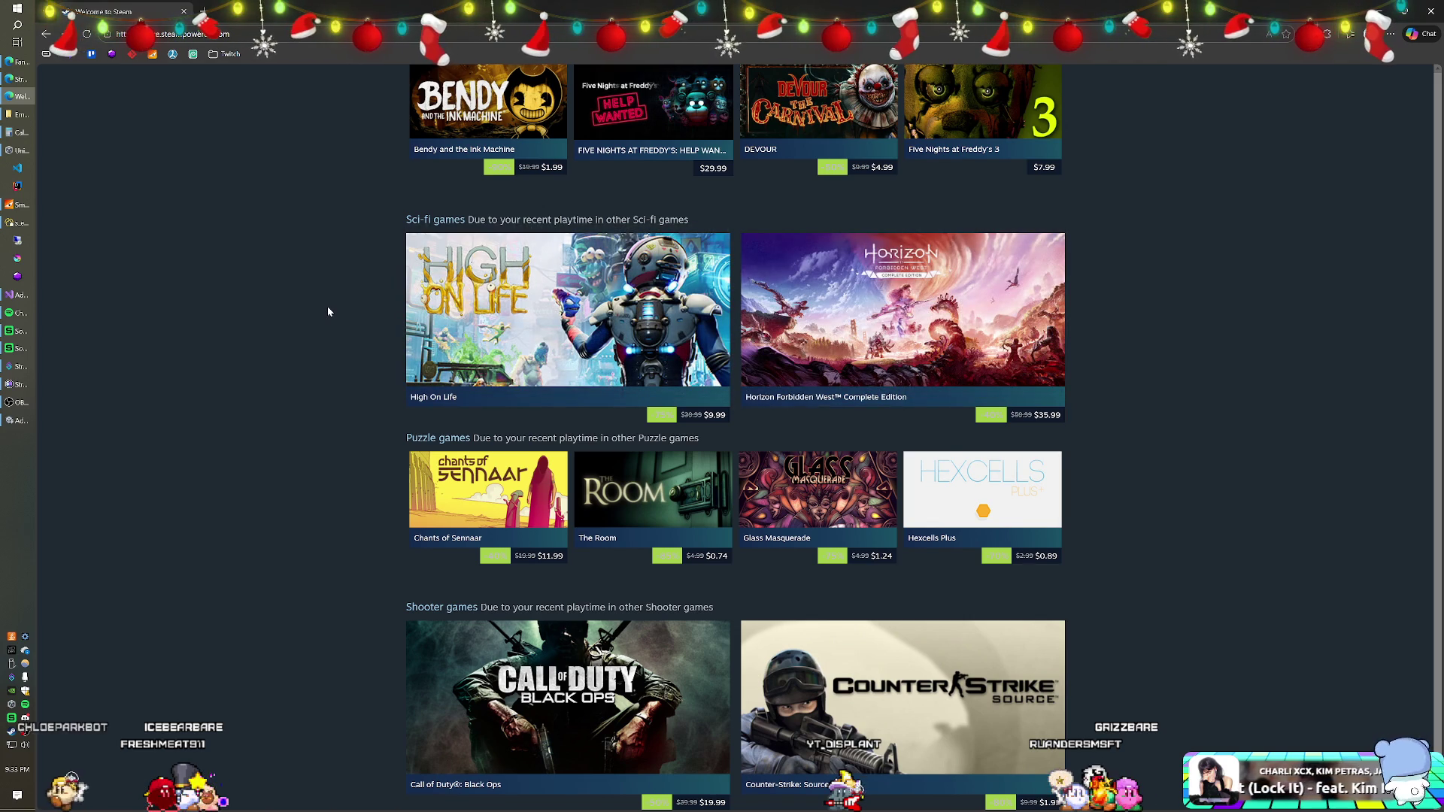
scroll(328, 310, "down", 1)
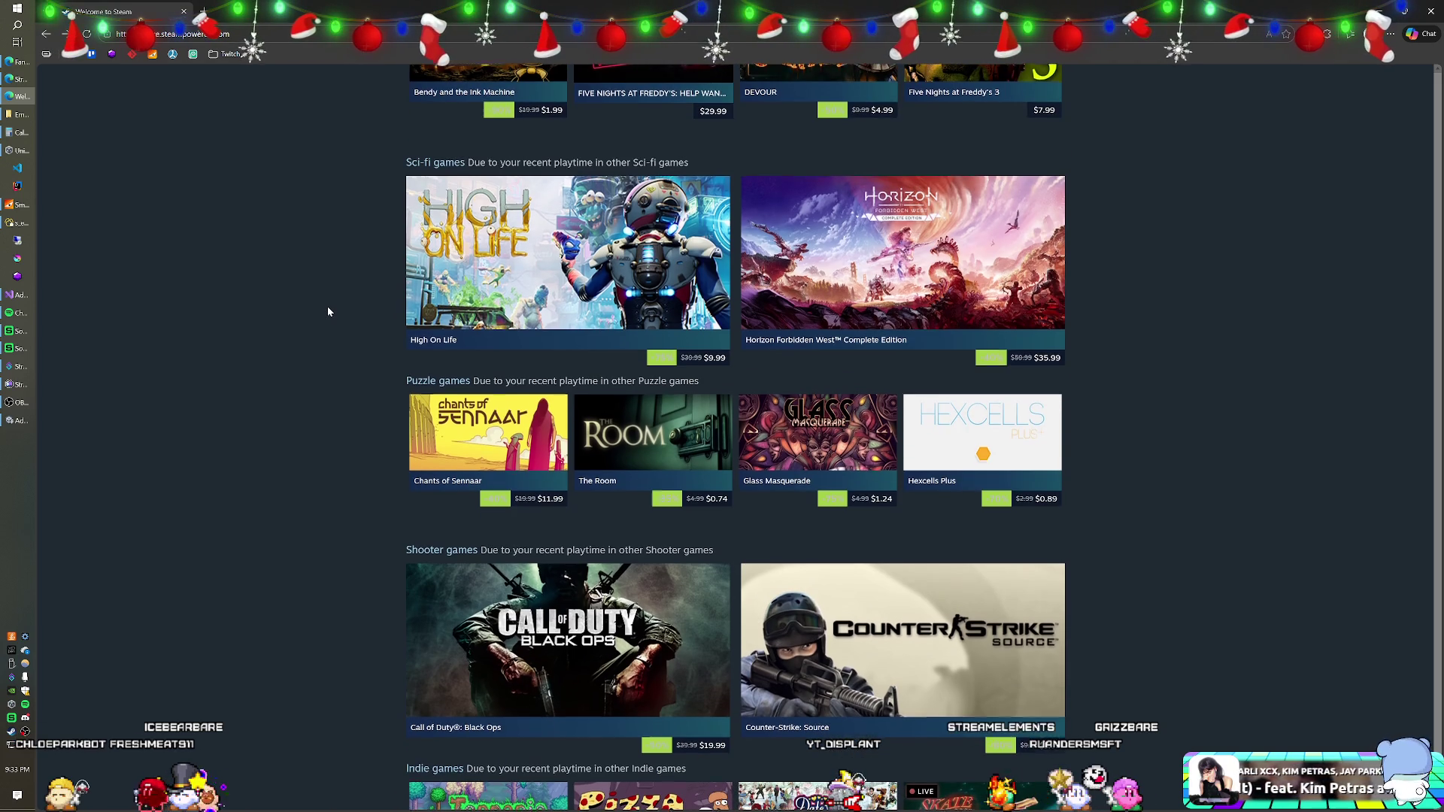
scroll(328, 310, "down", 1)
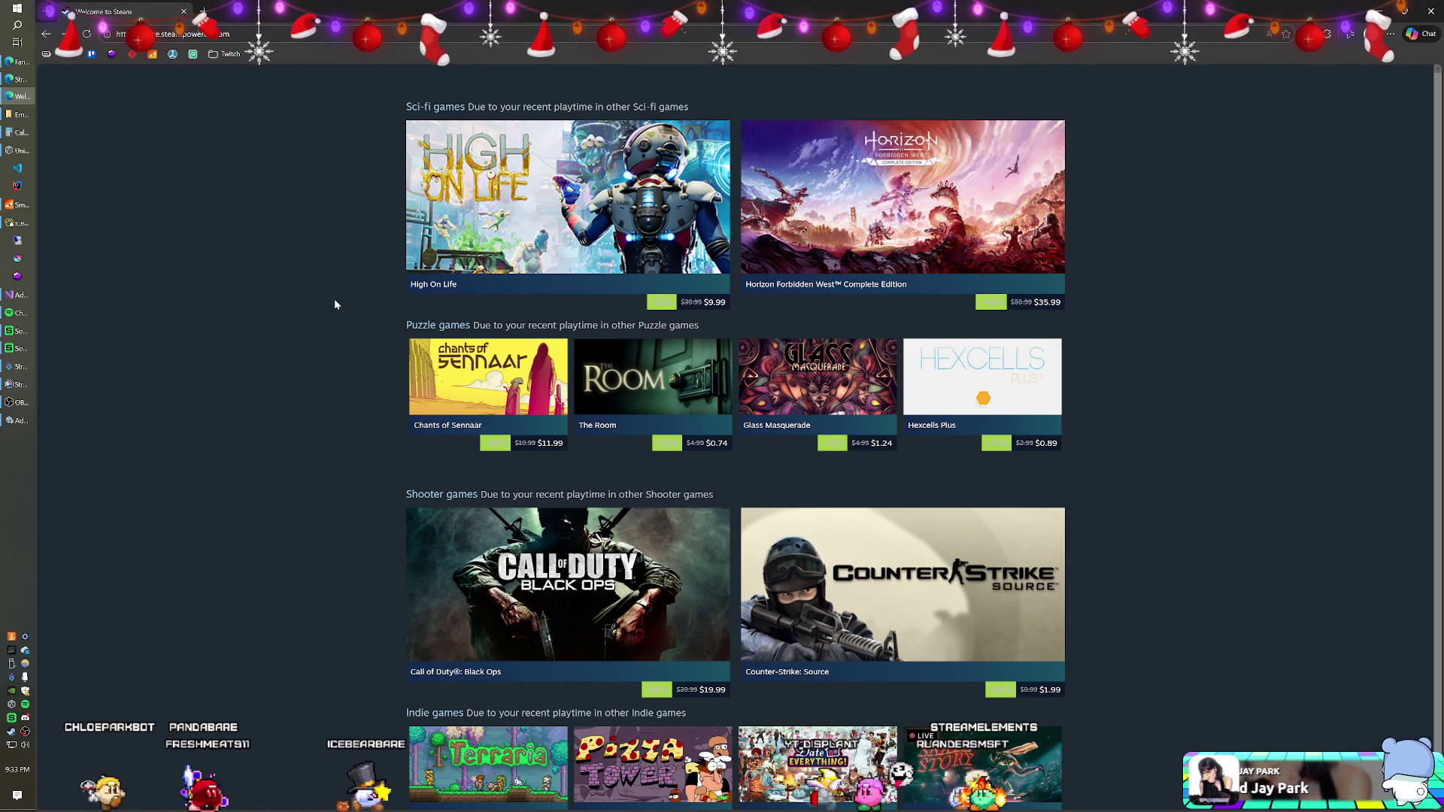
scroll(335, 300, "down", 5)
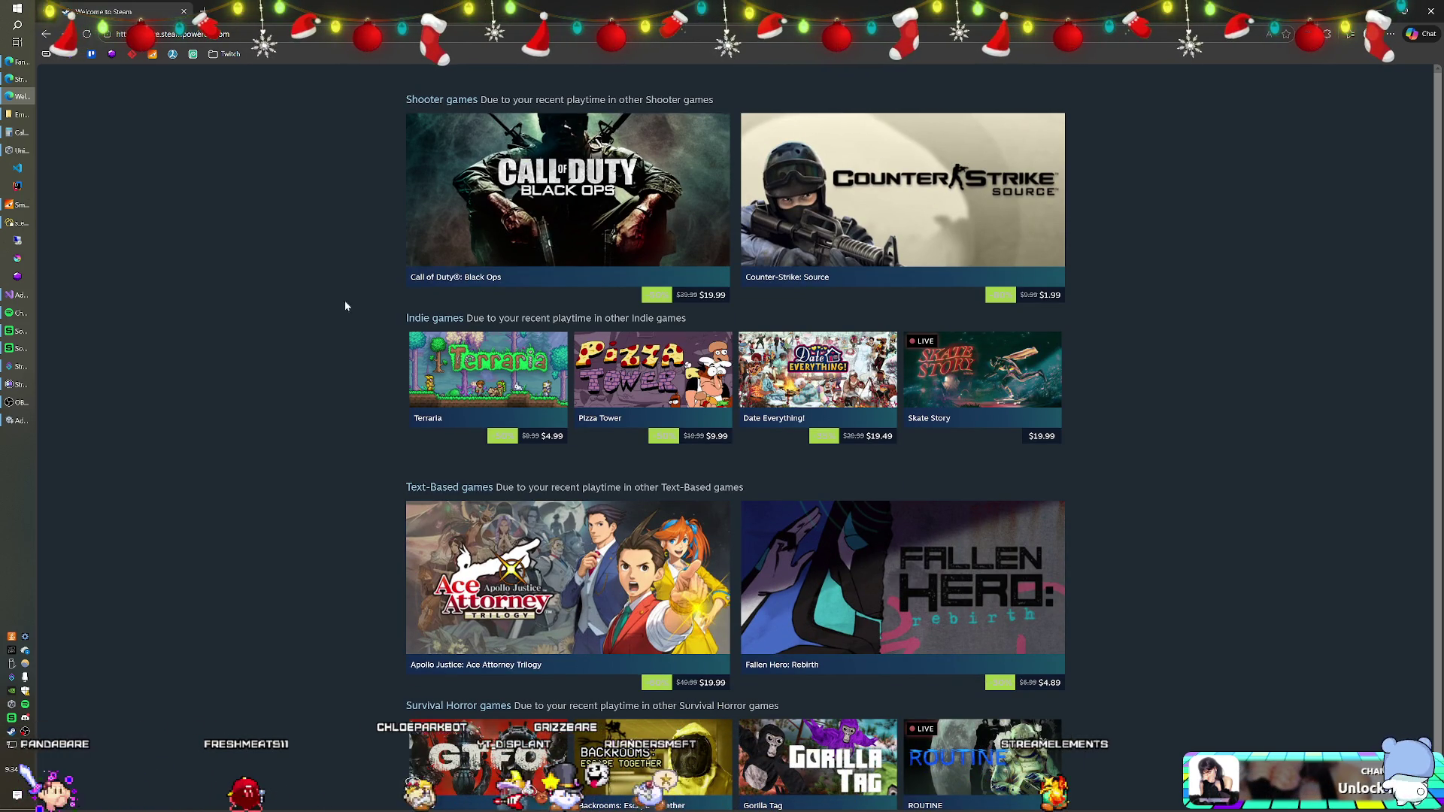
mouse_move(668, 370)
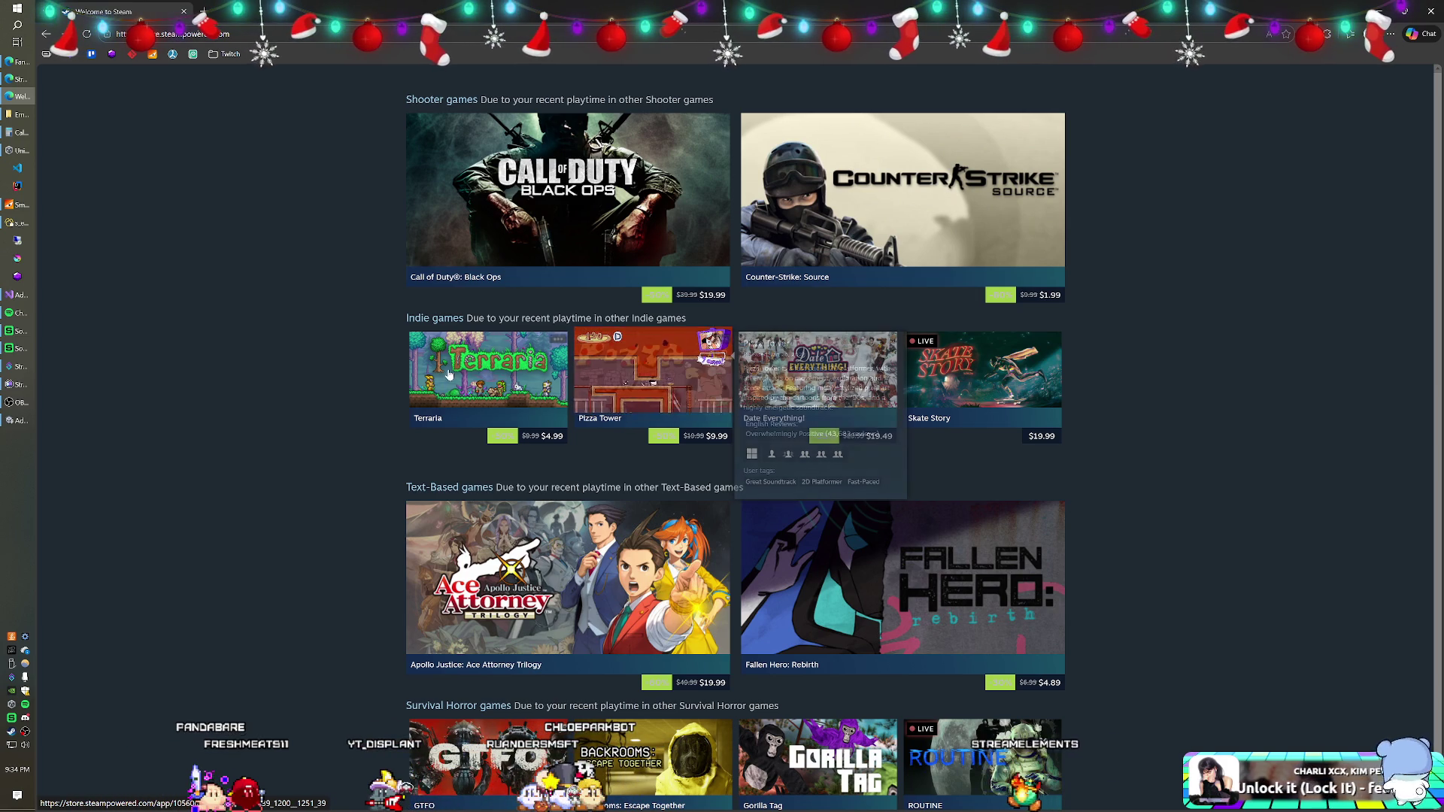
scroll(363, 350, "down", 2)
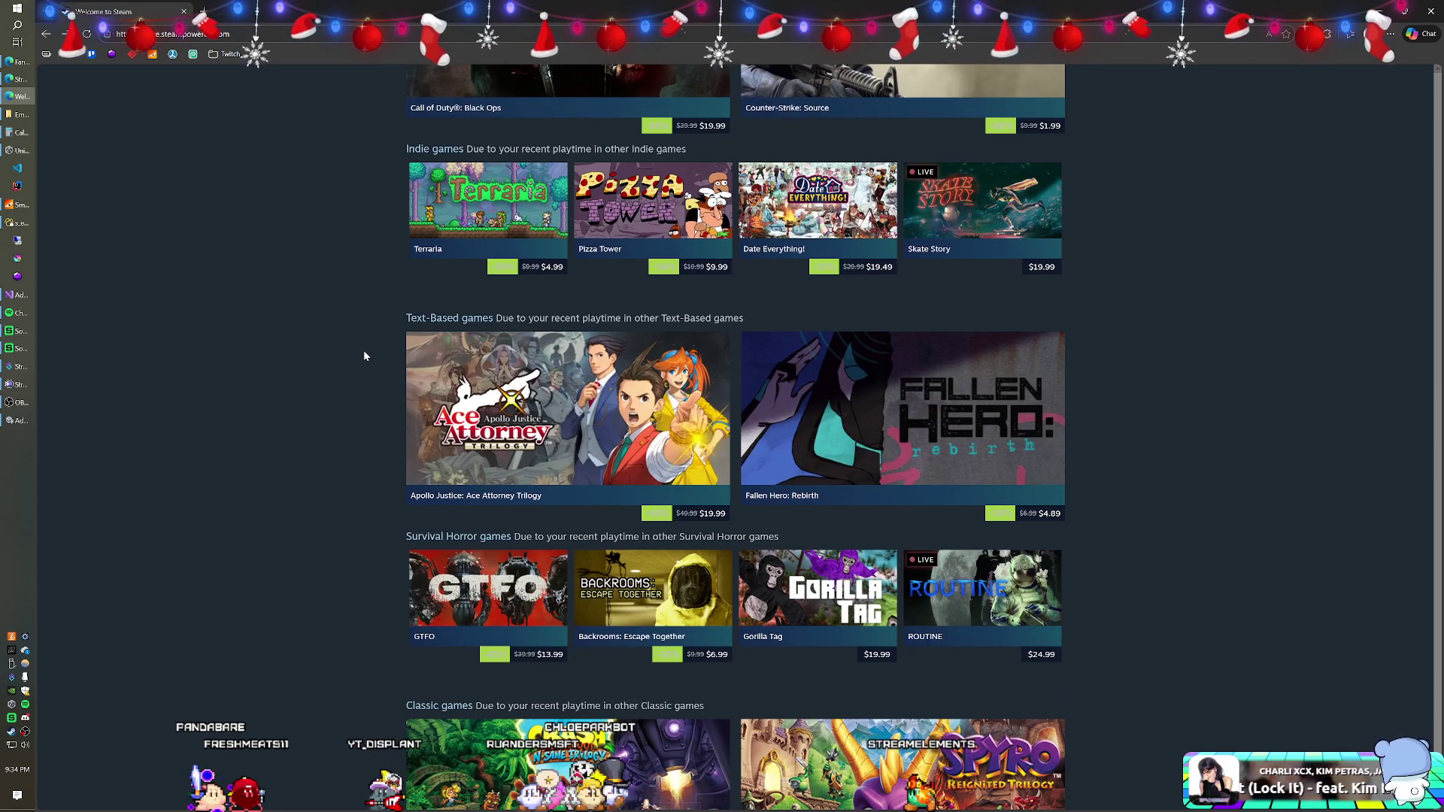
scroll(363, 350, "down", 1)
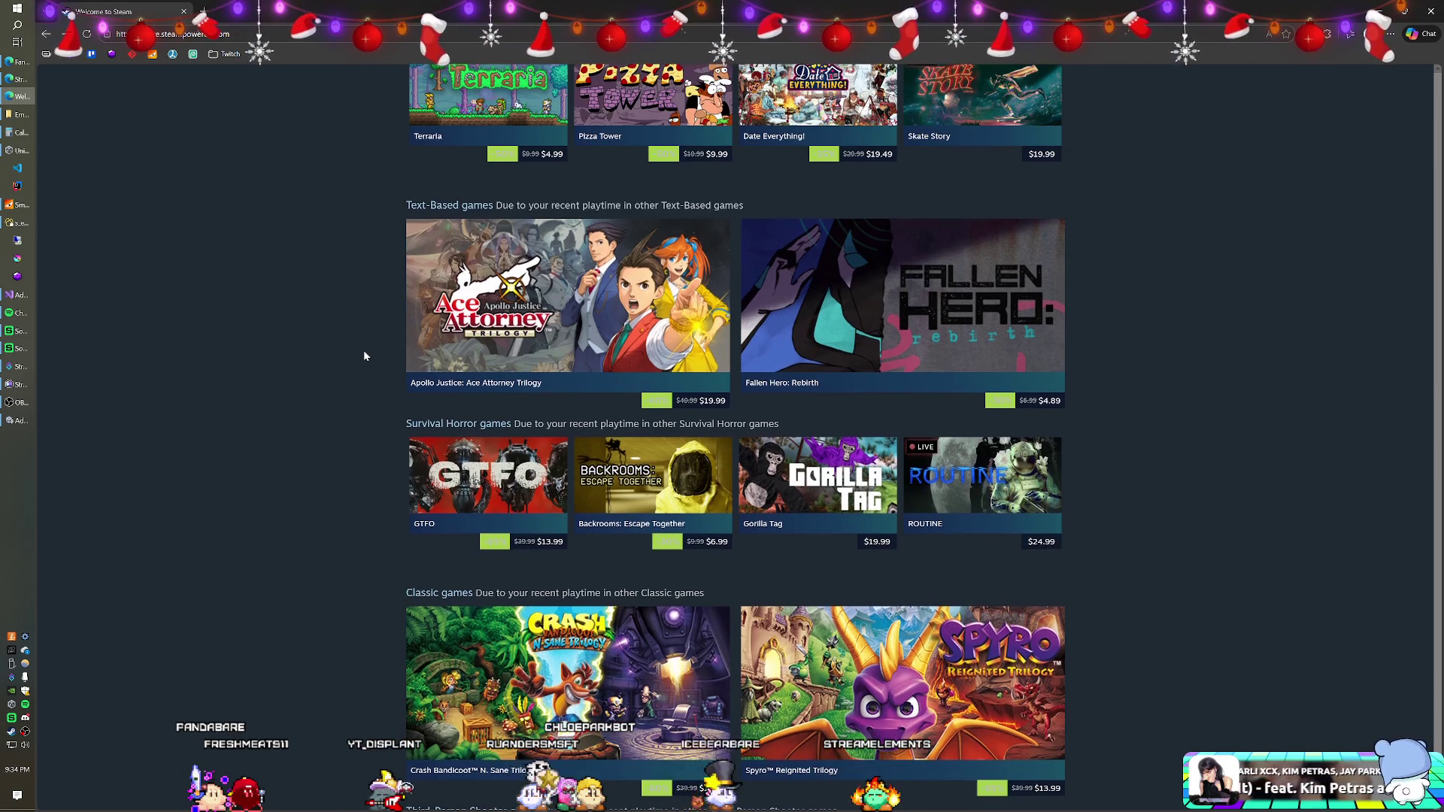
scroll(363, 349, "down", 1)
scroll(363, 355, "down", 1)
scroll(363, 355, "down", 1)
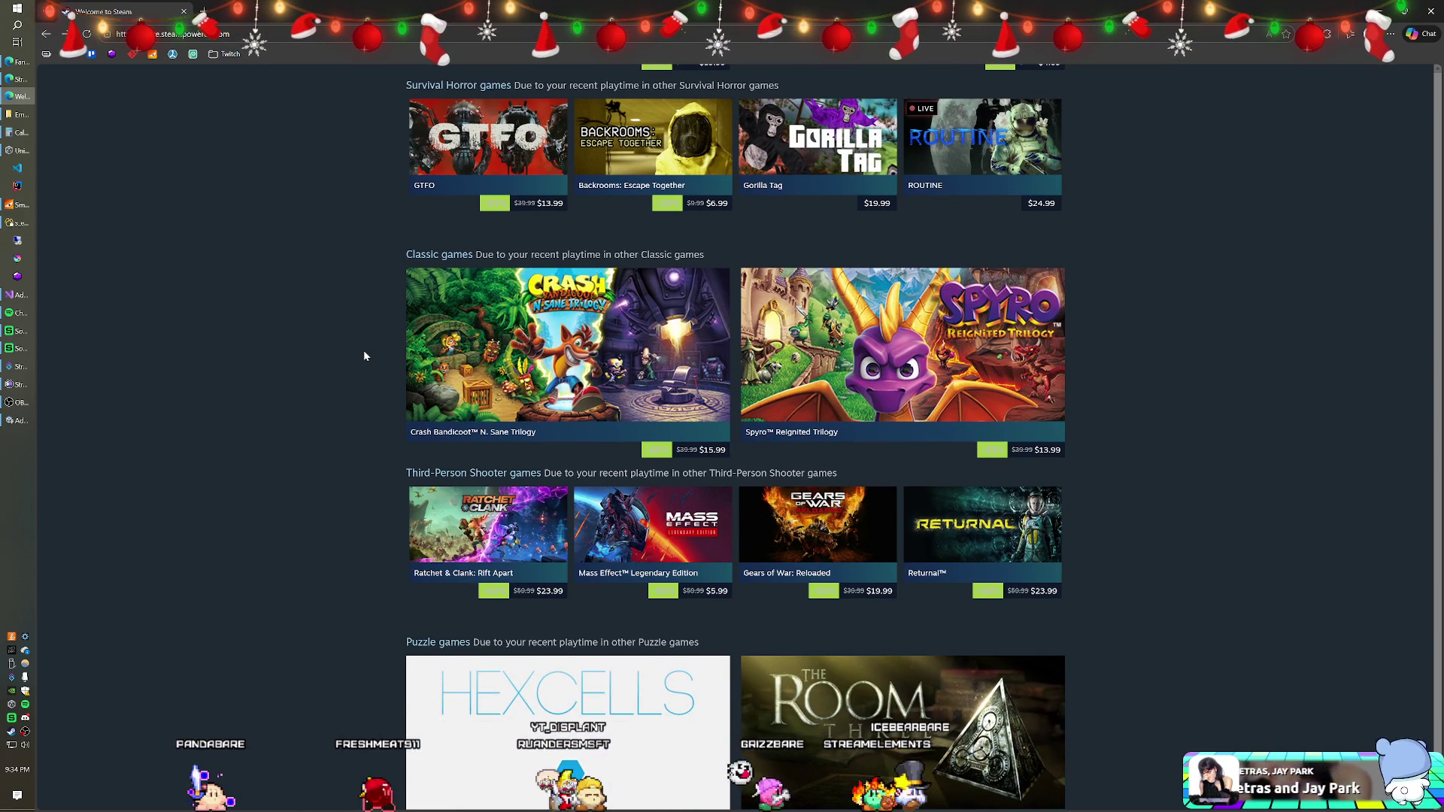
scroll(363, 355, "down", 2)
scroll(363, 355, "down", 2)
scroll(363, 355, "down", 3)
scroll(363, 354, "down", 2)
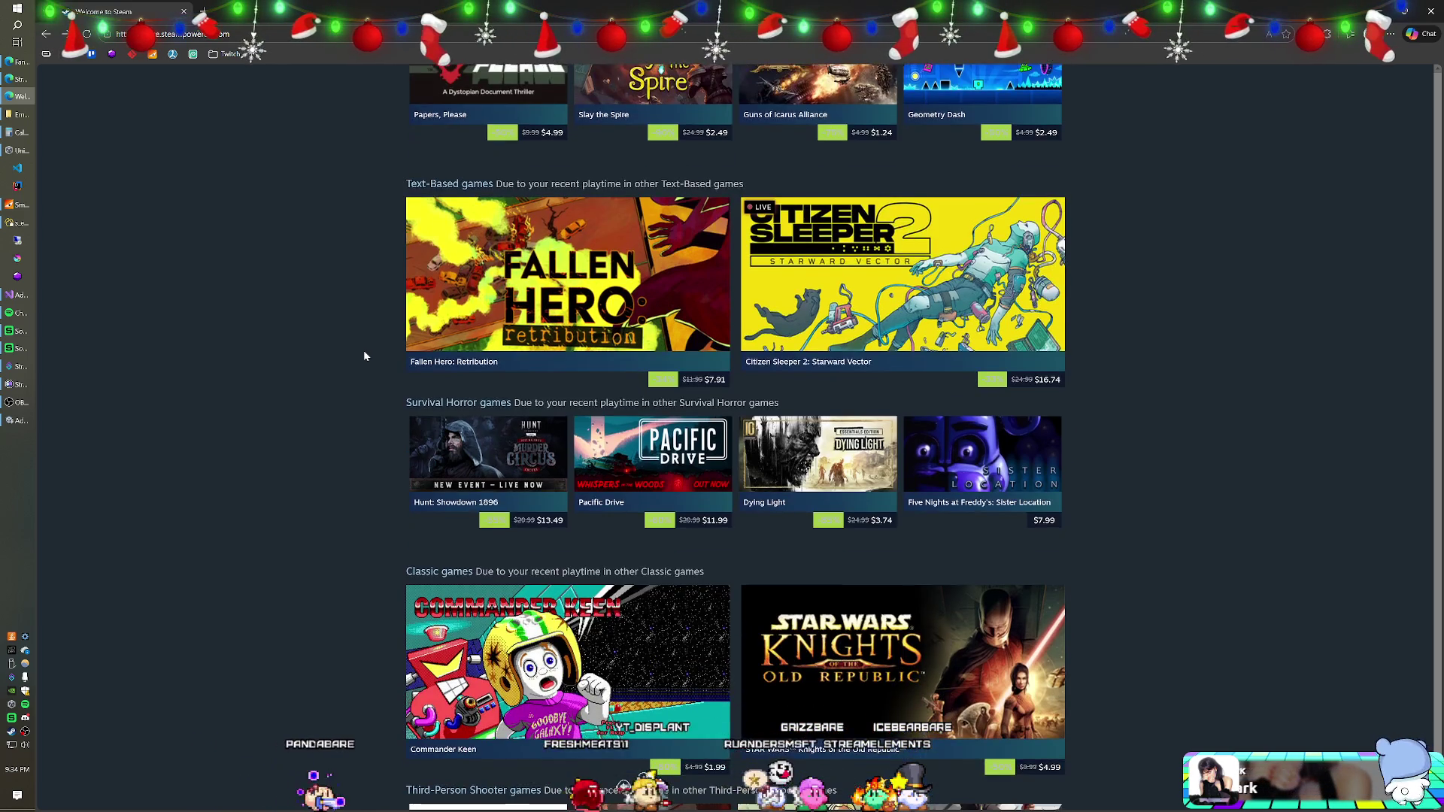
scroll(363, 355, "down", 1)
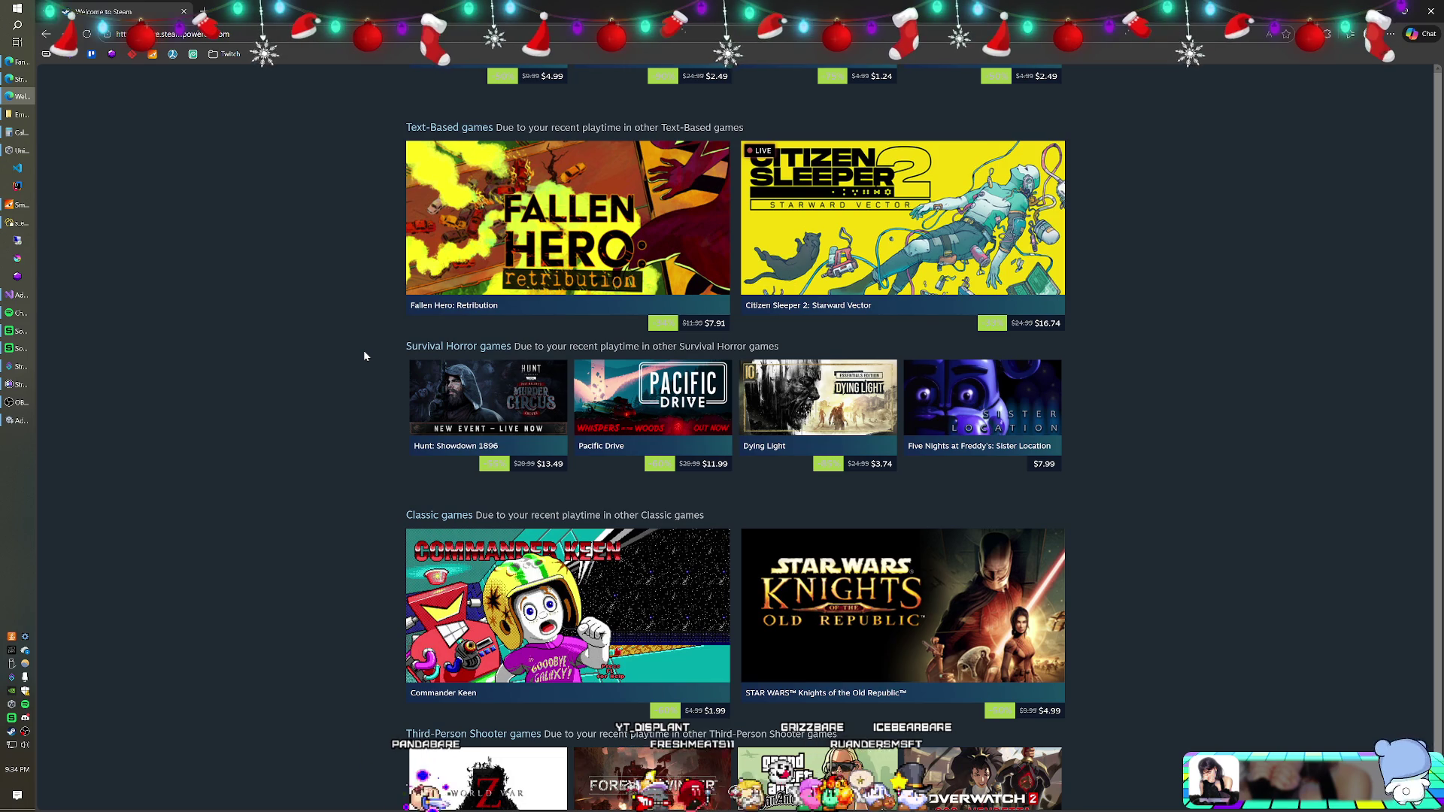
scroll(363, 355, "down", 3)
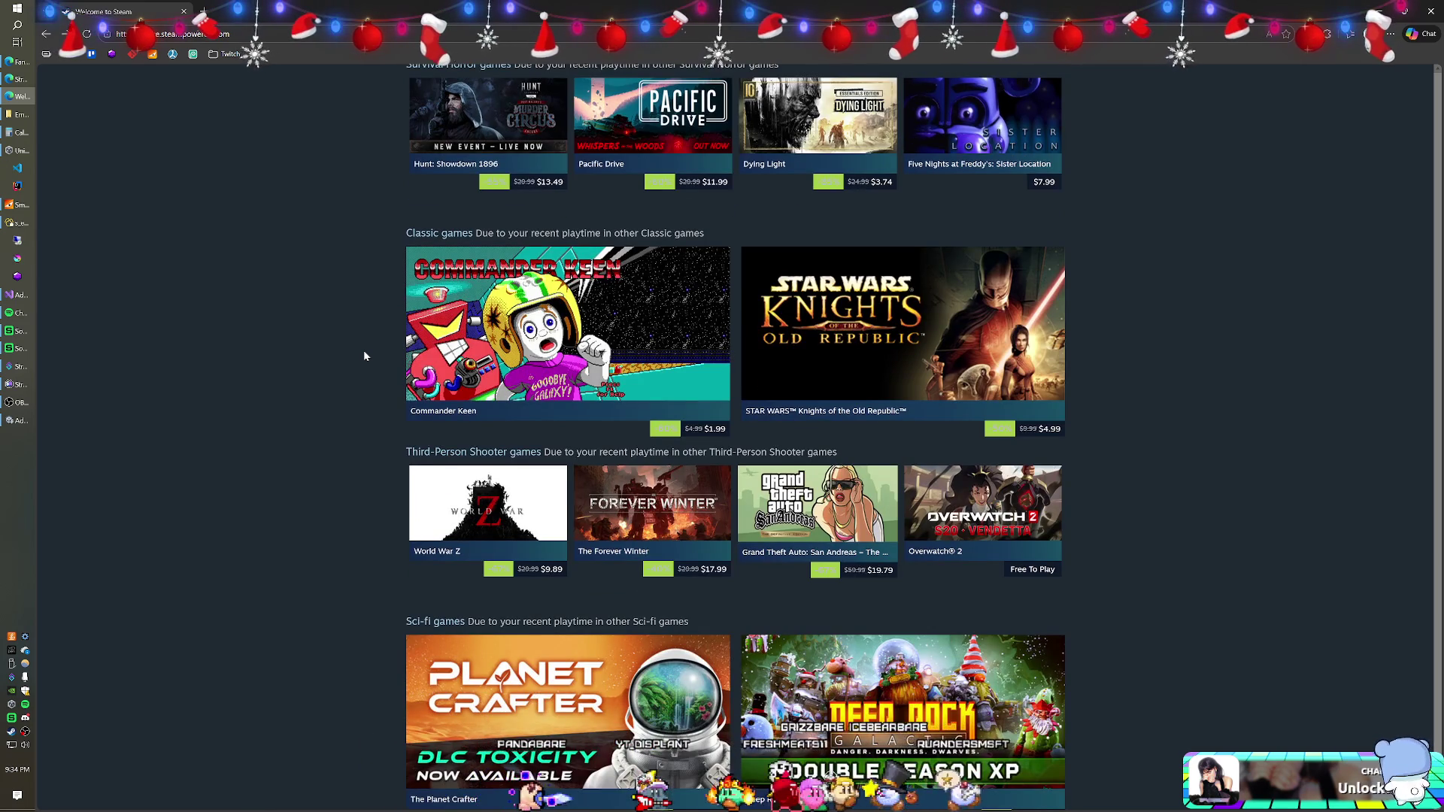
scroll(363, 355, "down", 1)
scroll(363, 355, "down", 1)
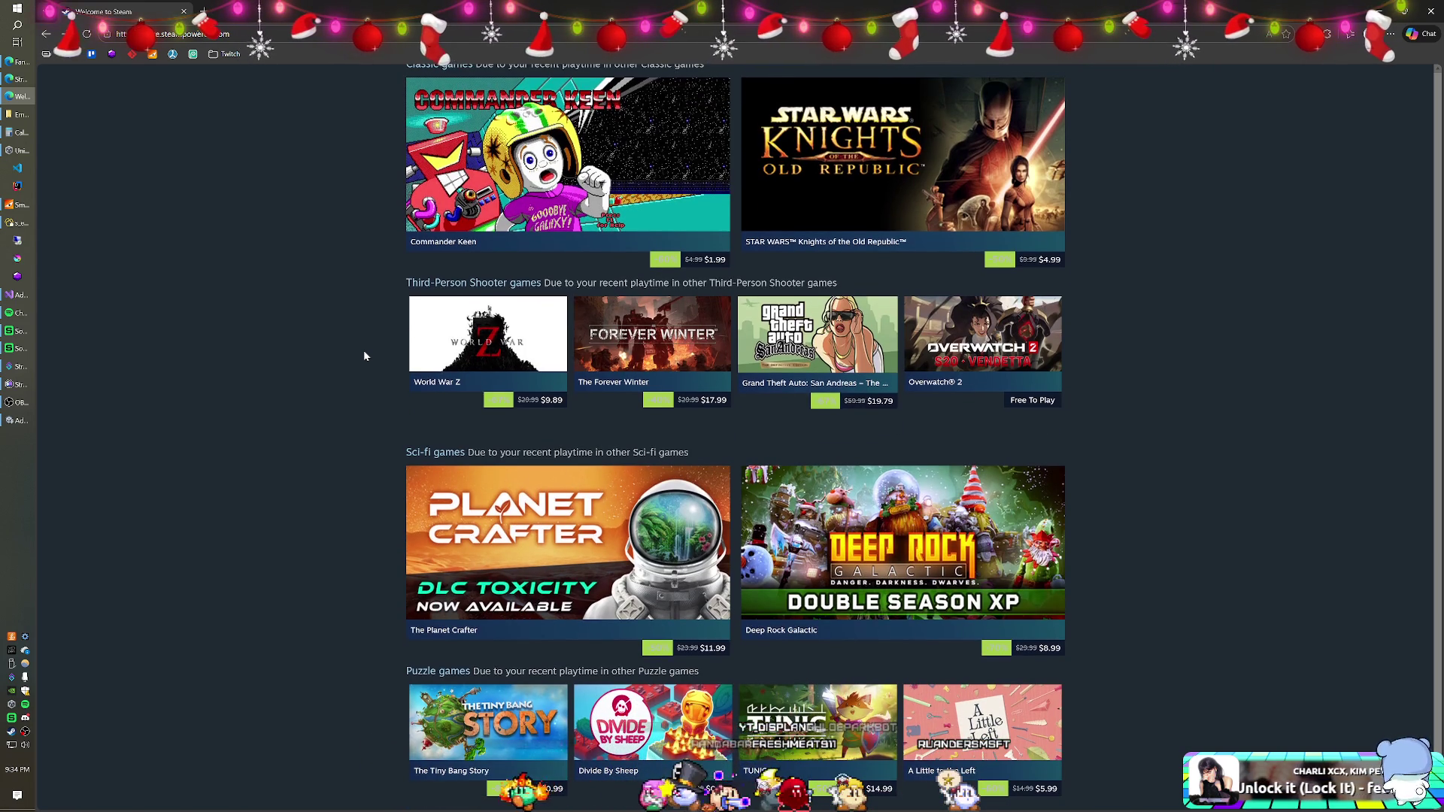
scroll(363, 355, "down", 1)
scroll(363, 355, "down", 2)
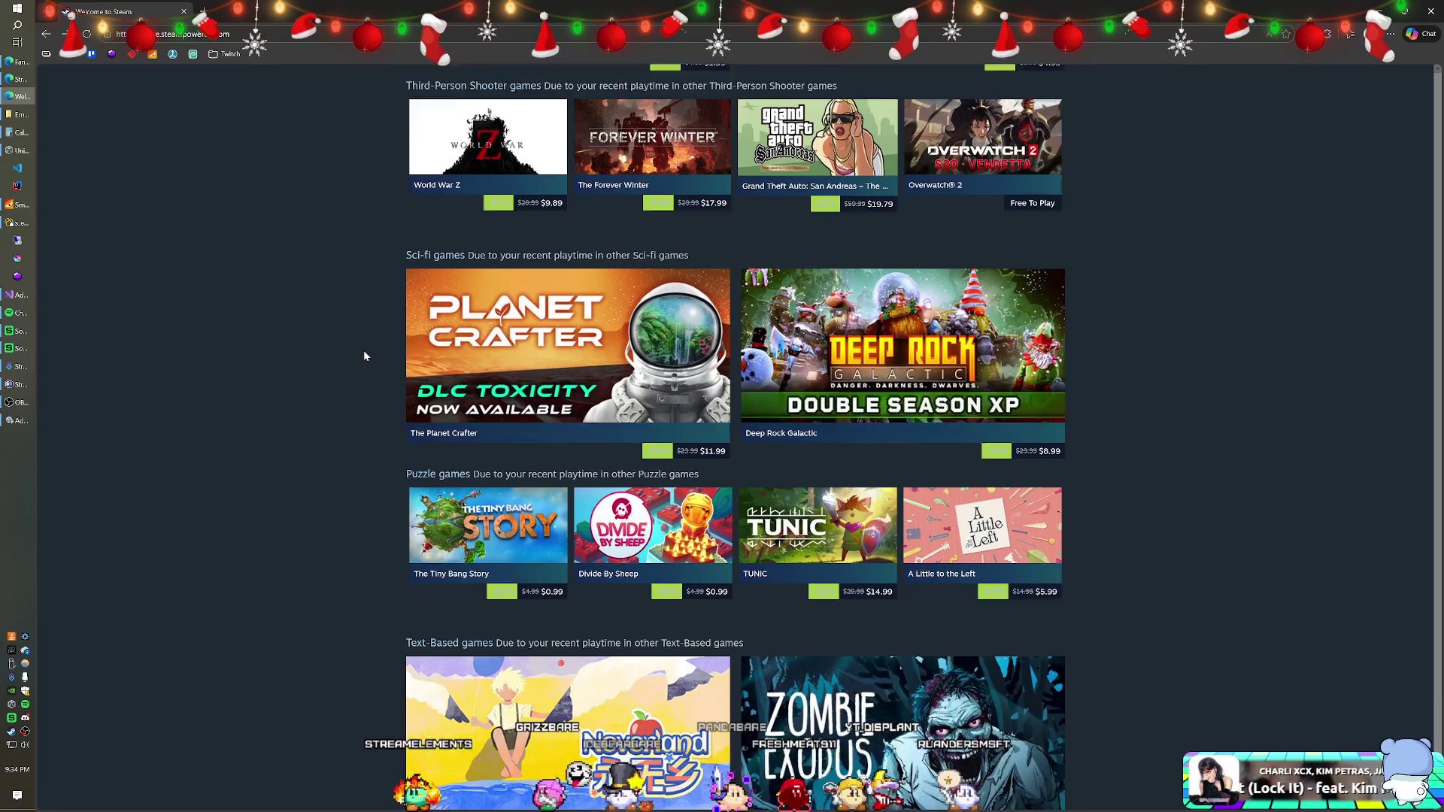
scroll(364, 355, "down", 1)
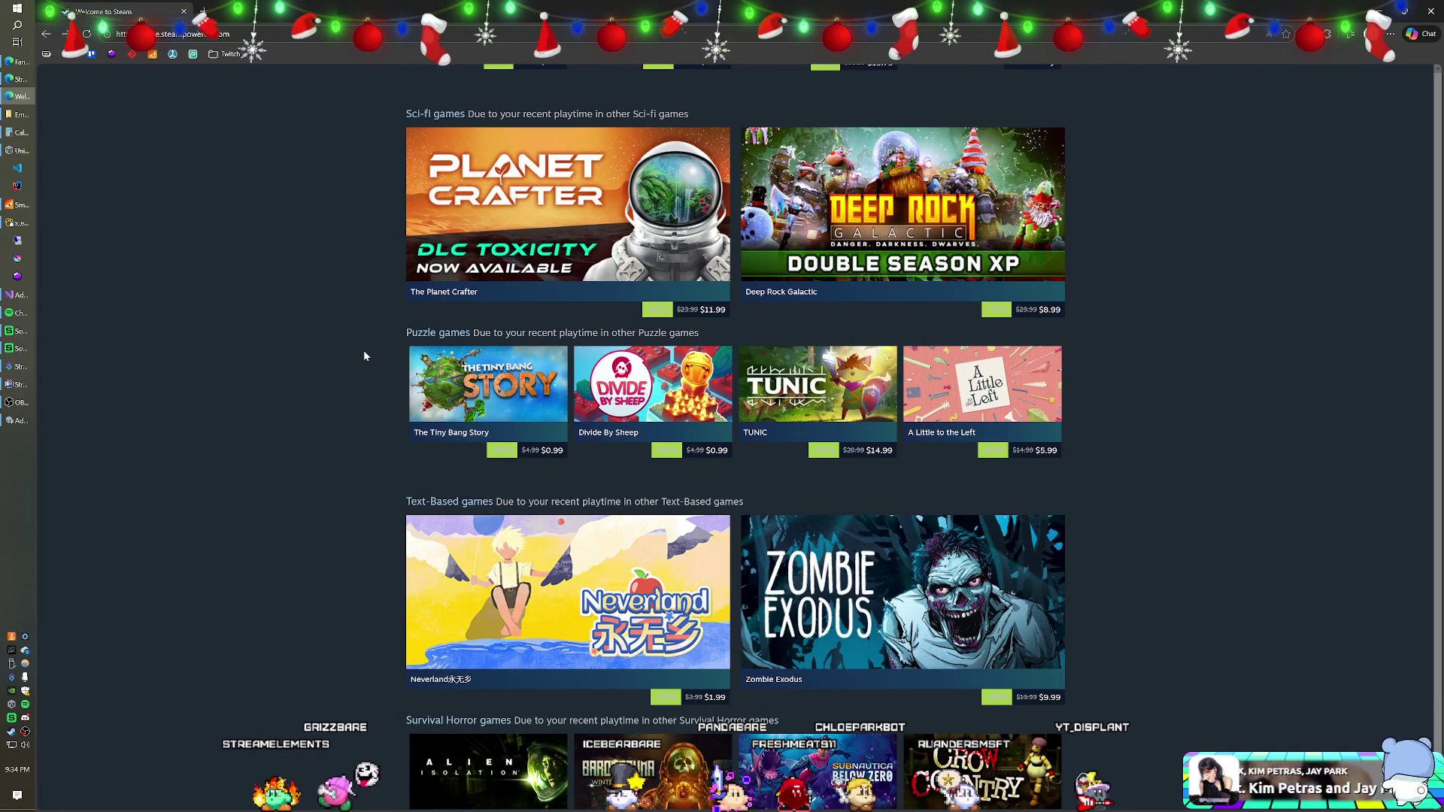
scroll(363, 356, "down", 2)
scroll(363, 356, "down", 2)
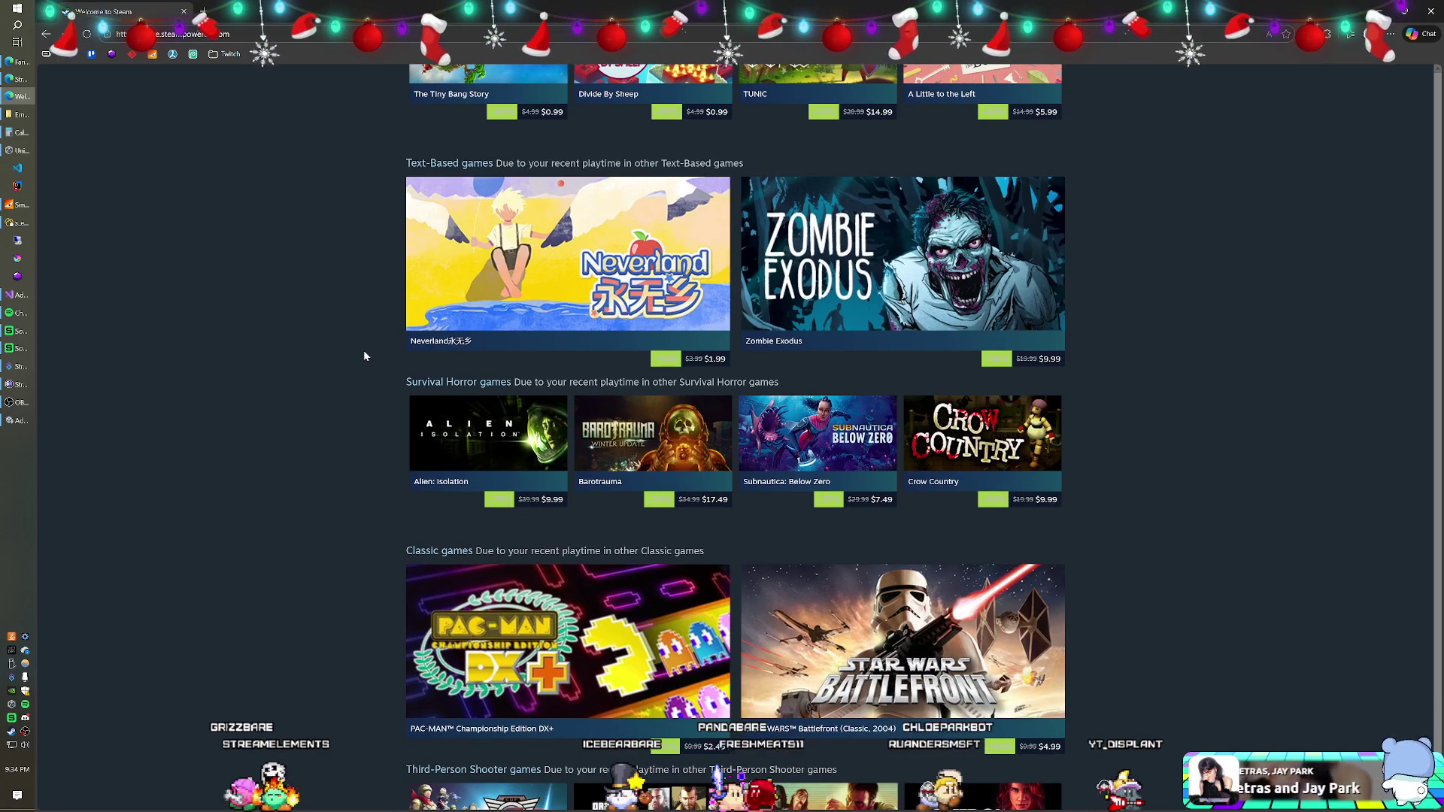
scroll(364, 355, "down", 1)
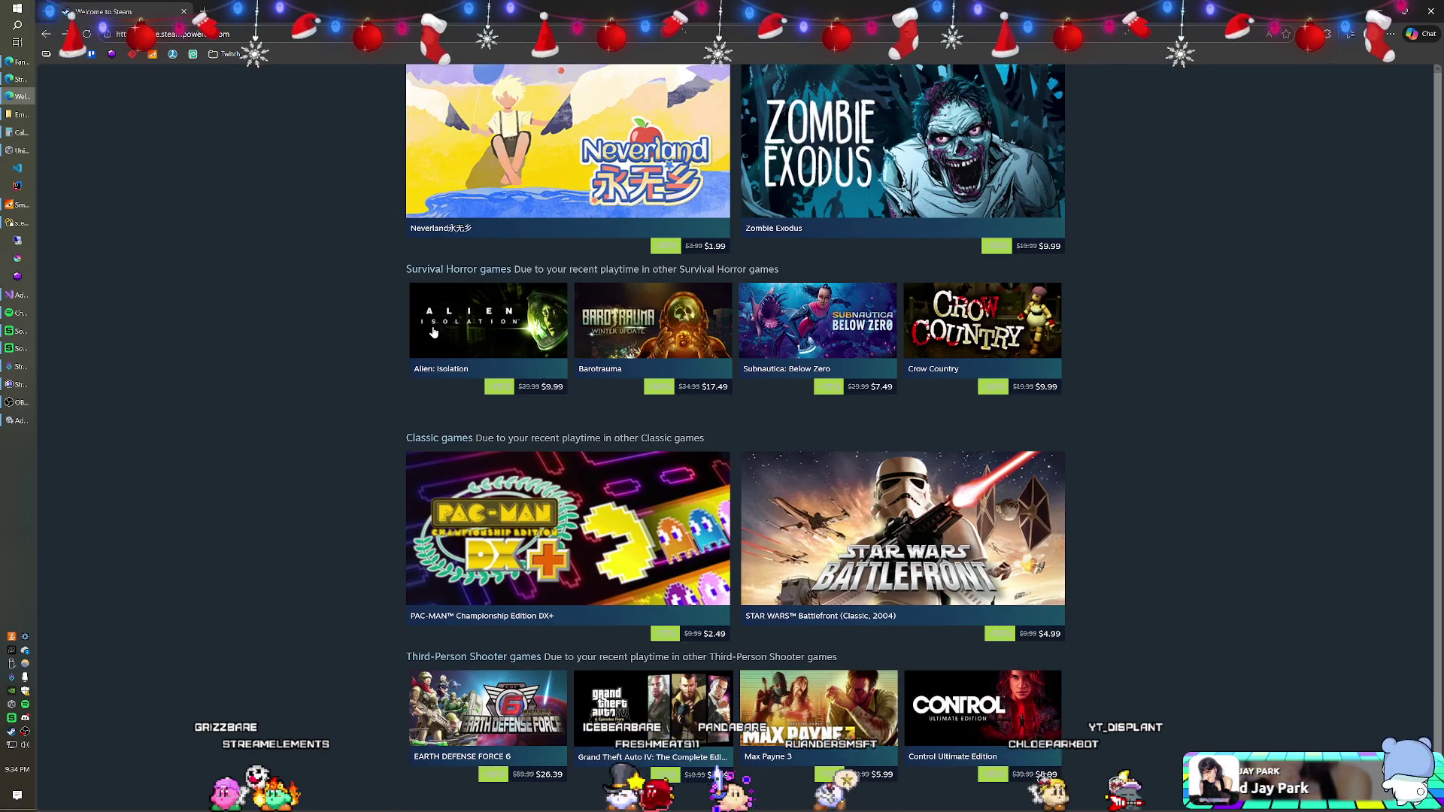
right_click(433, 332)
Open the Alien: Isolation page in a new tab, wishlist it, and close the tab
left_click(466, 341)
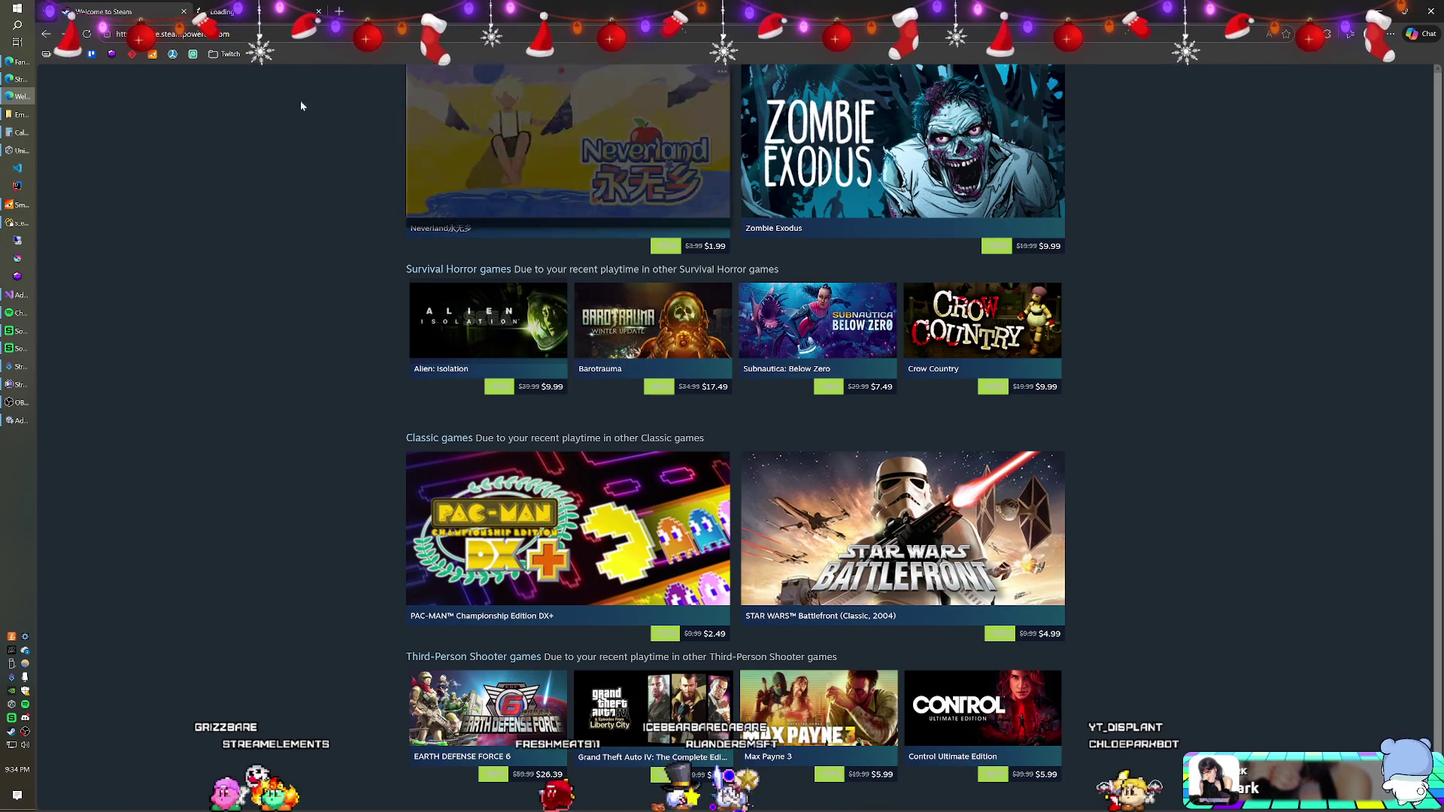
left_click(256, 13)
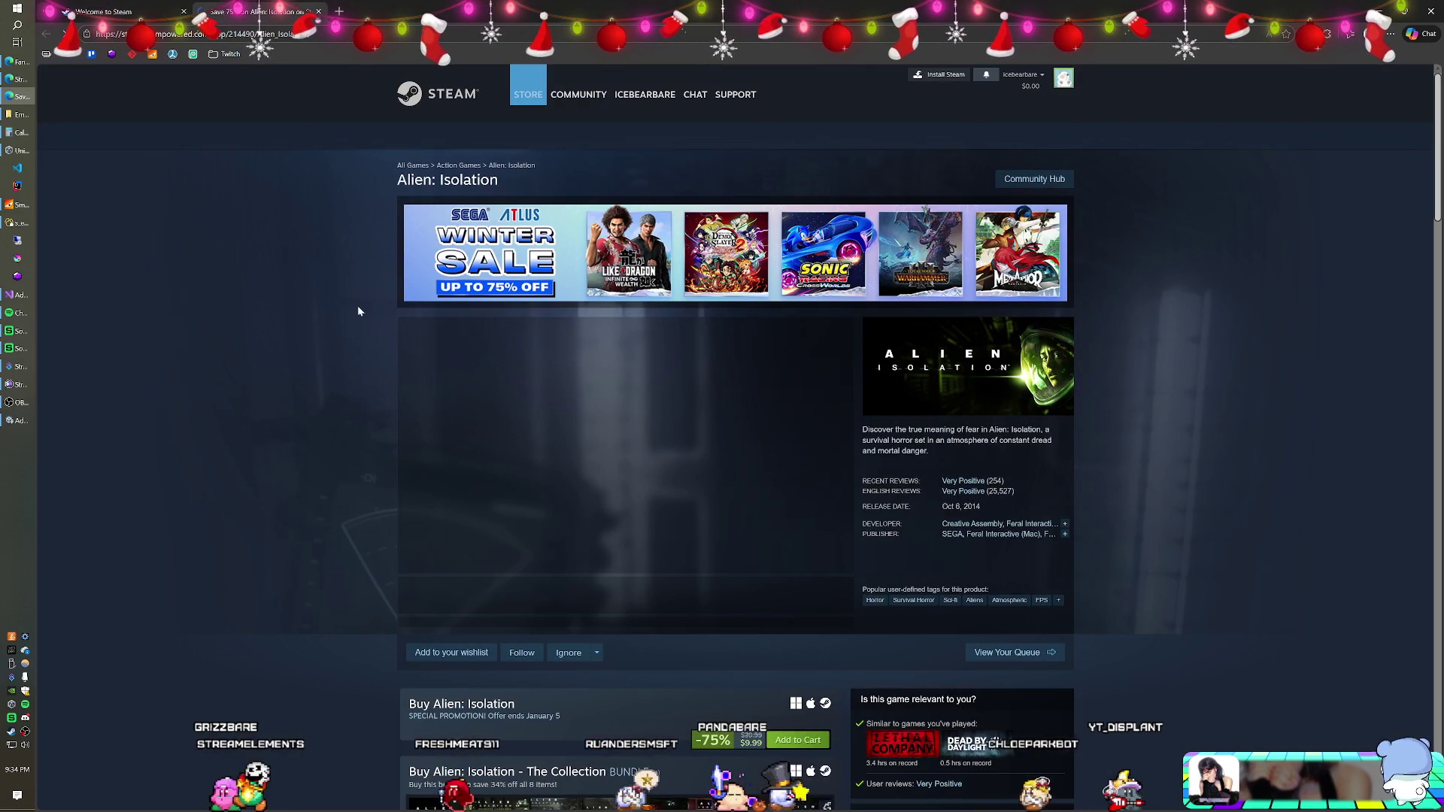
scroll(387, 457, "down", 2)
left_click(448, 485)
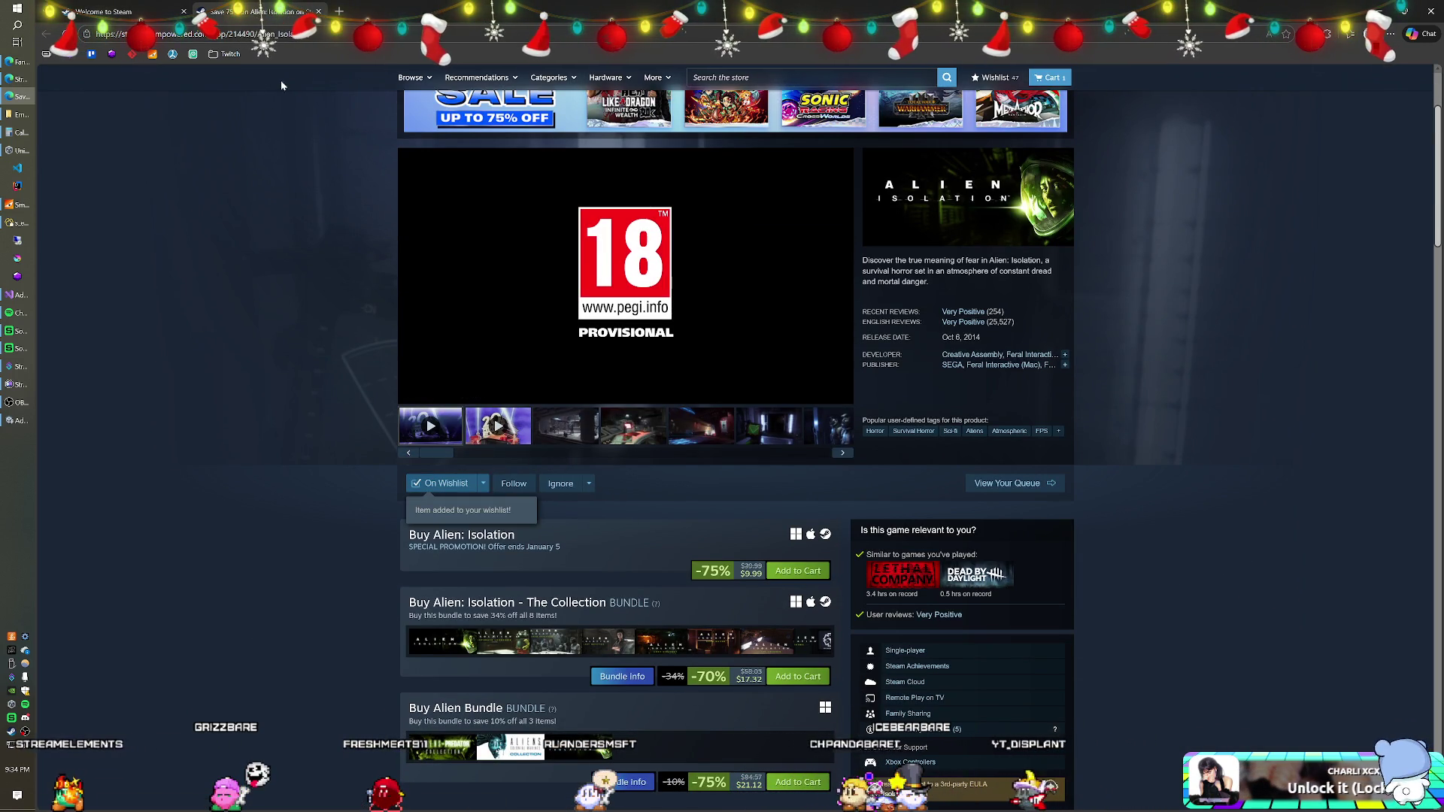
left_click(319, 11)
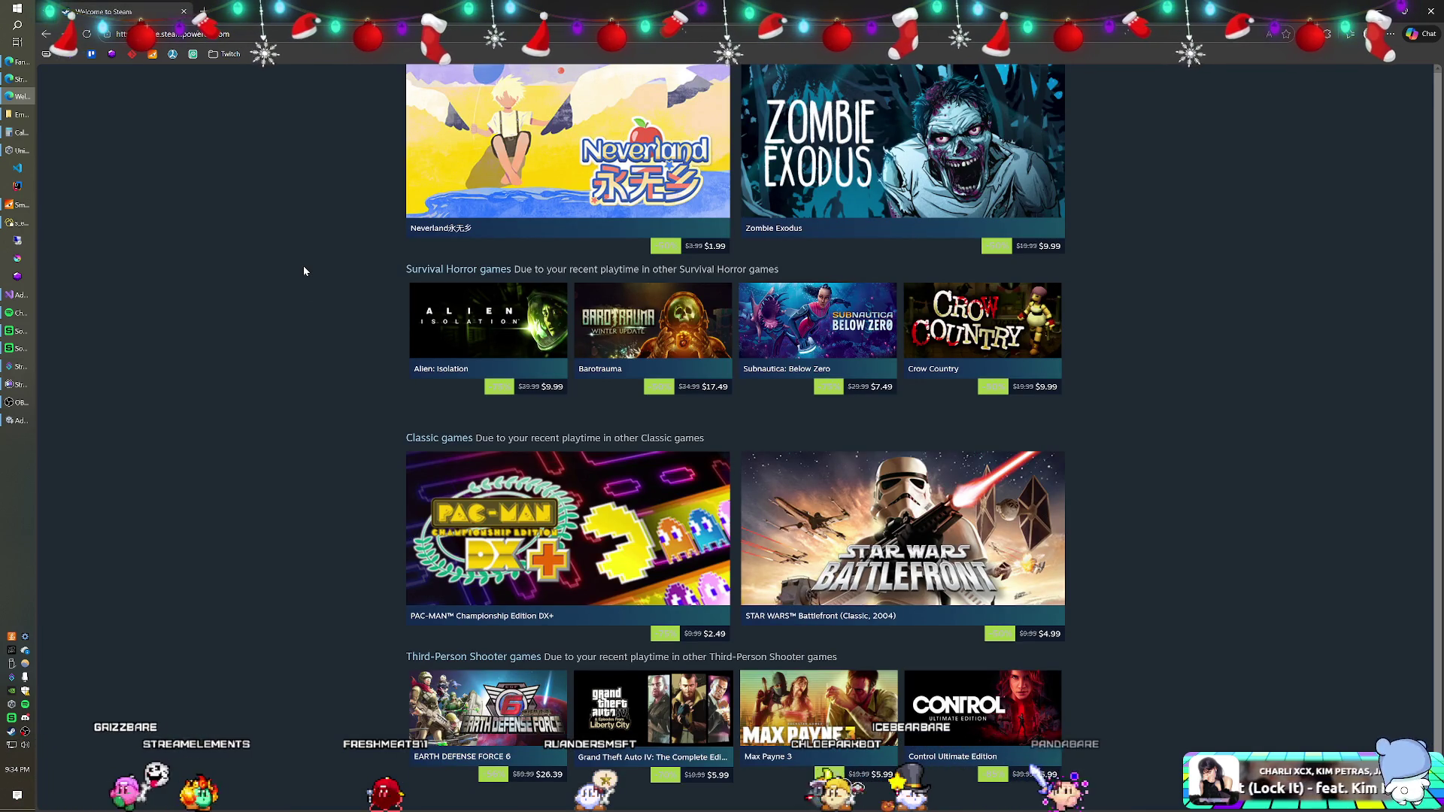
Scroll through the genre-based recommendations, previewing tiles such as Alien Cat
scroll(305, 271, "down", 1)
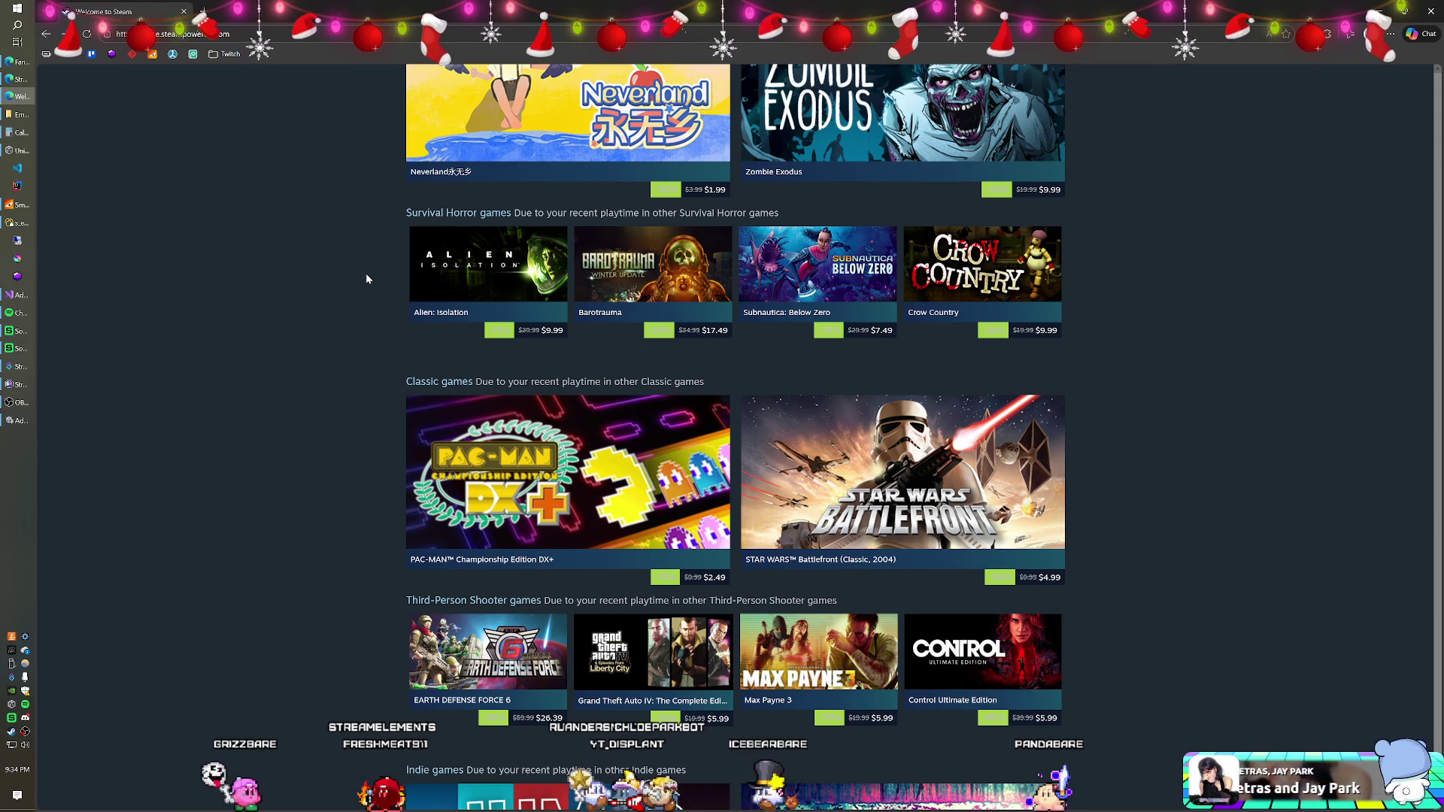
scroll(366, 278, "down", 1)
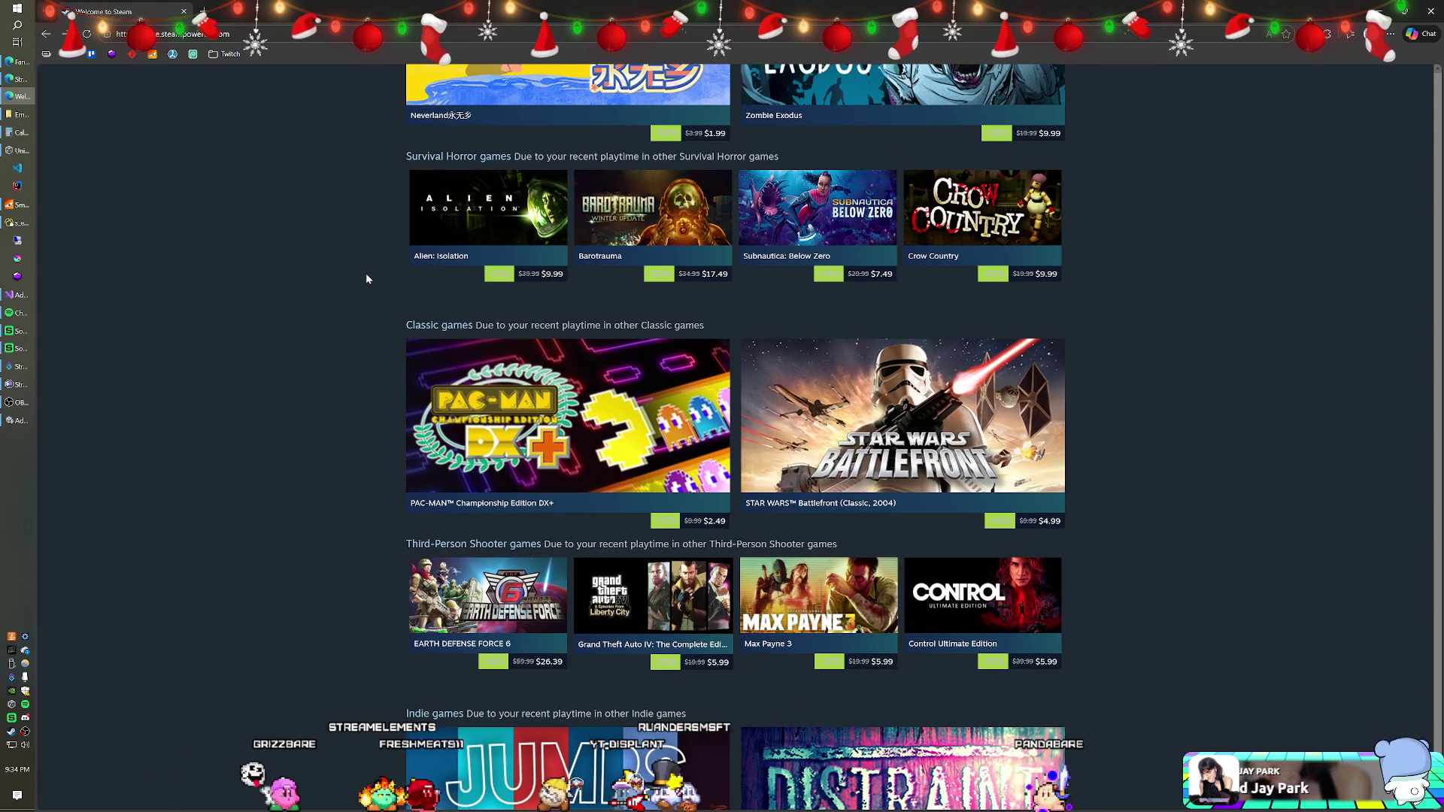
mouse_move(462, 231)
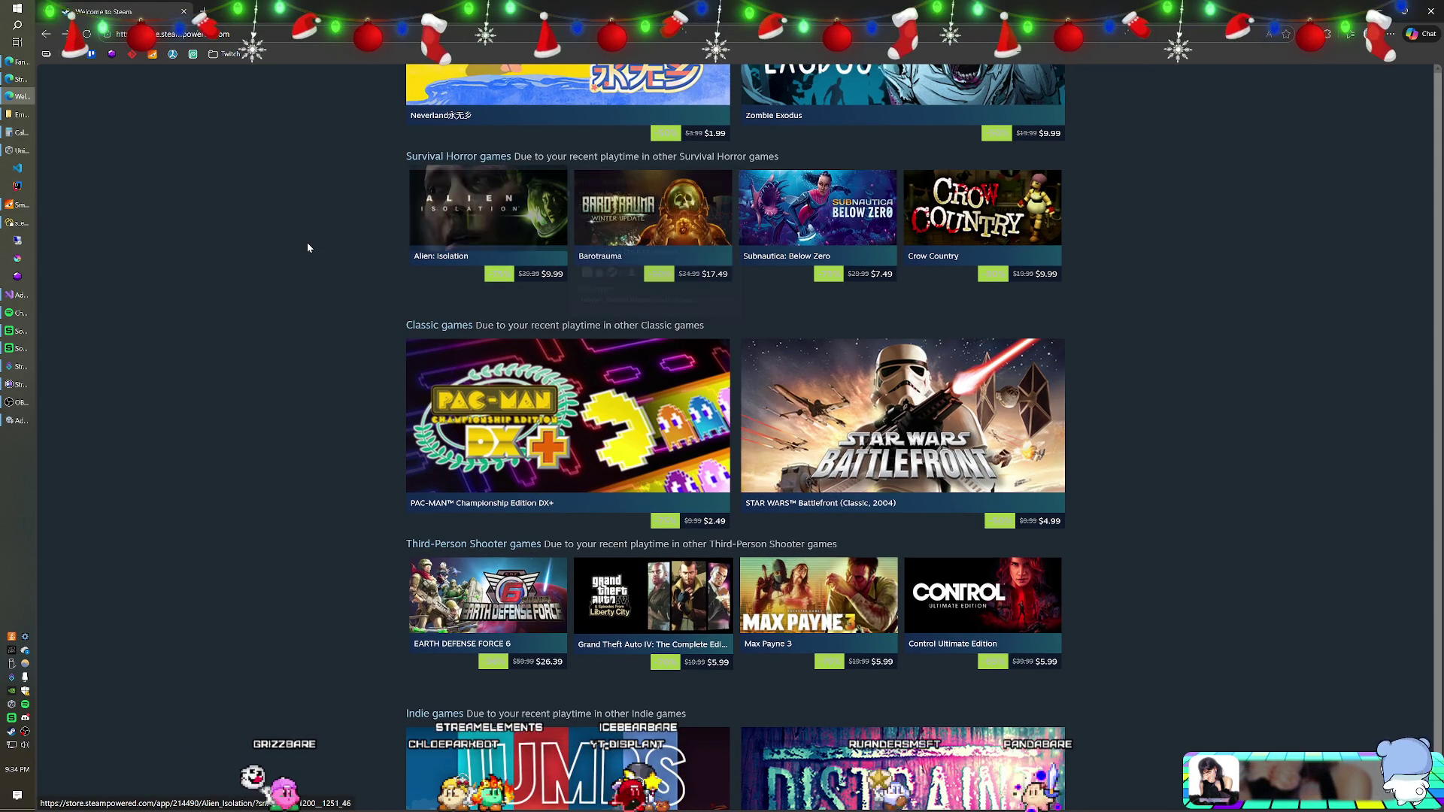
scroll(307, 247, "down", 2)
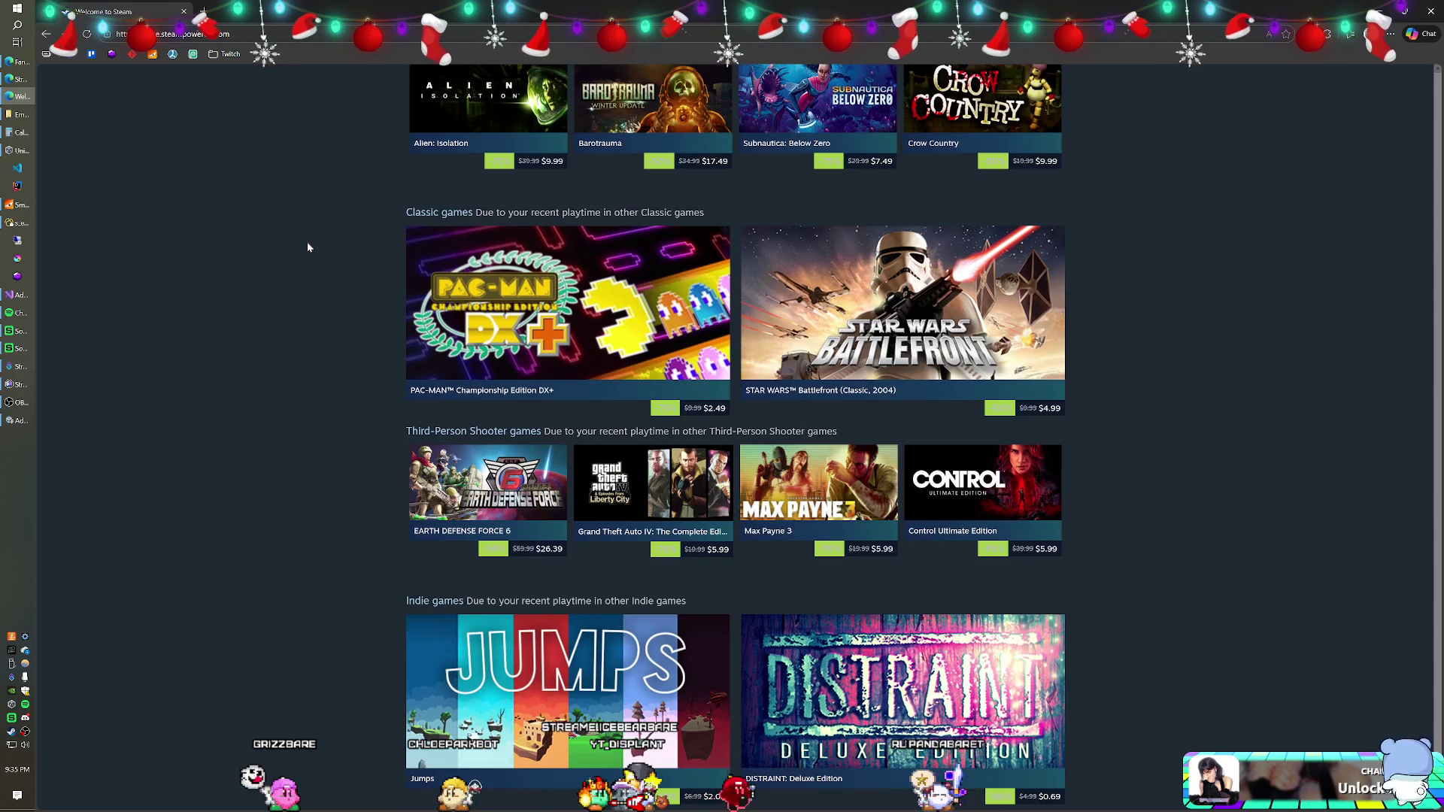
scroll(307, 247, "down", 2)
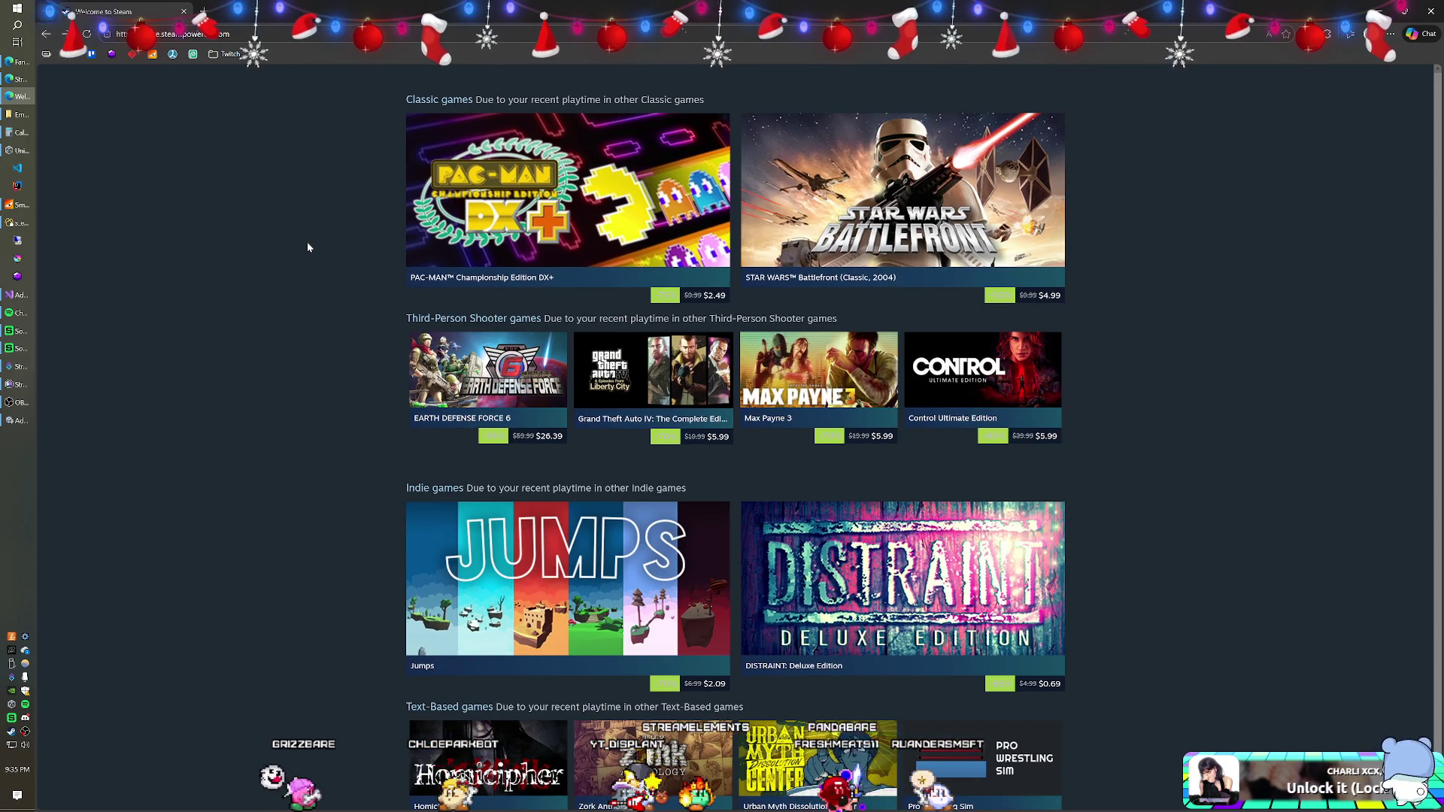
scroll(307, 247, "down", 1)
scroll(308, 246, "down", 6)
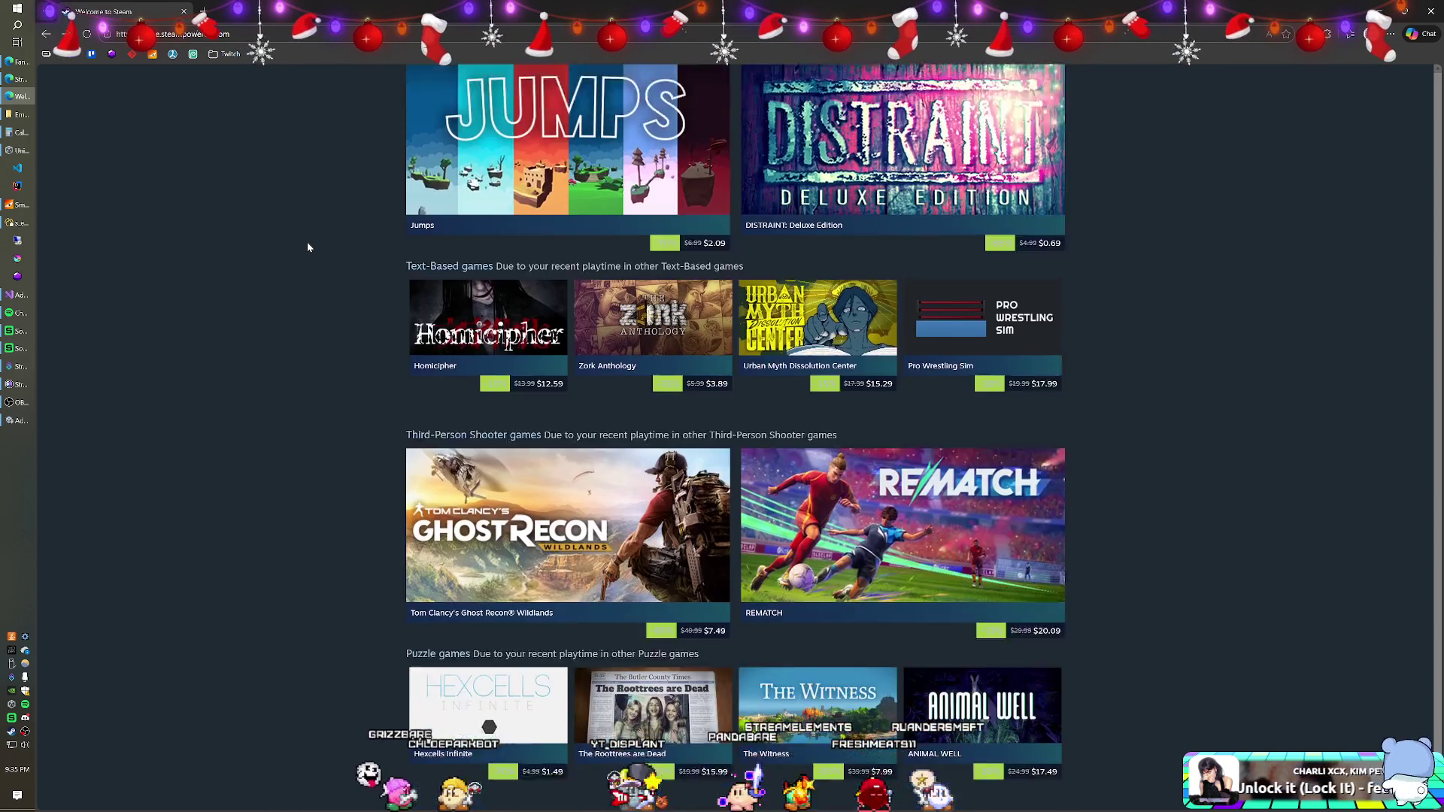
scroll(307, 246, "down", 7)
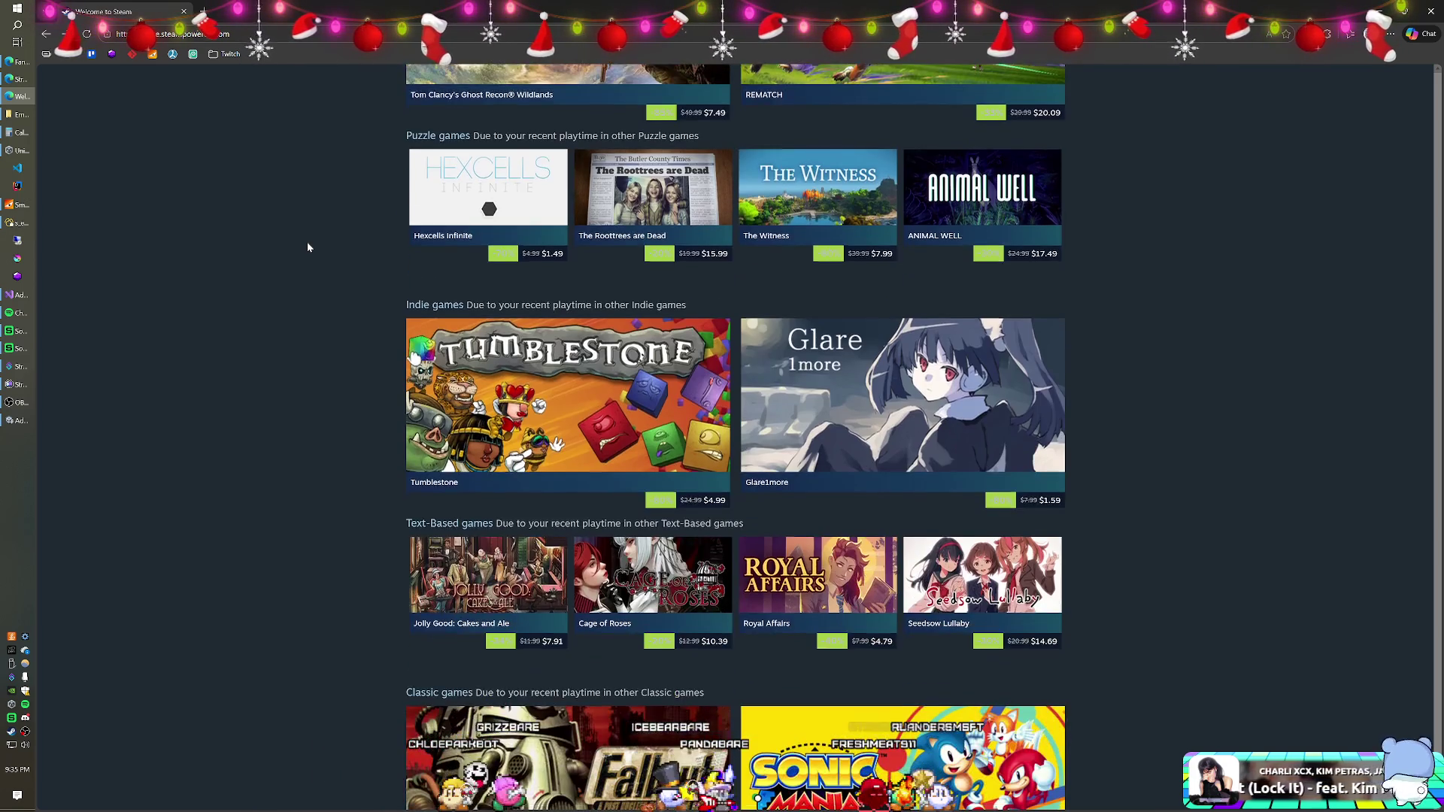
scroll(308, 246, "down", 1)
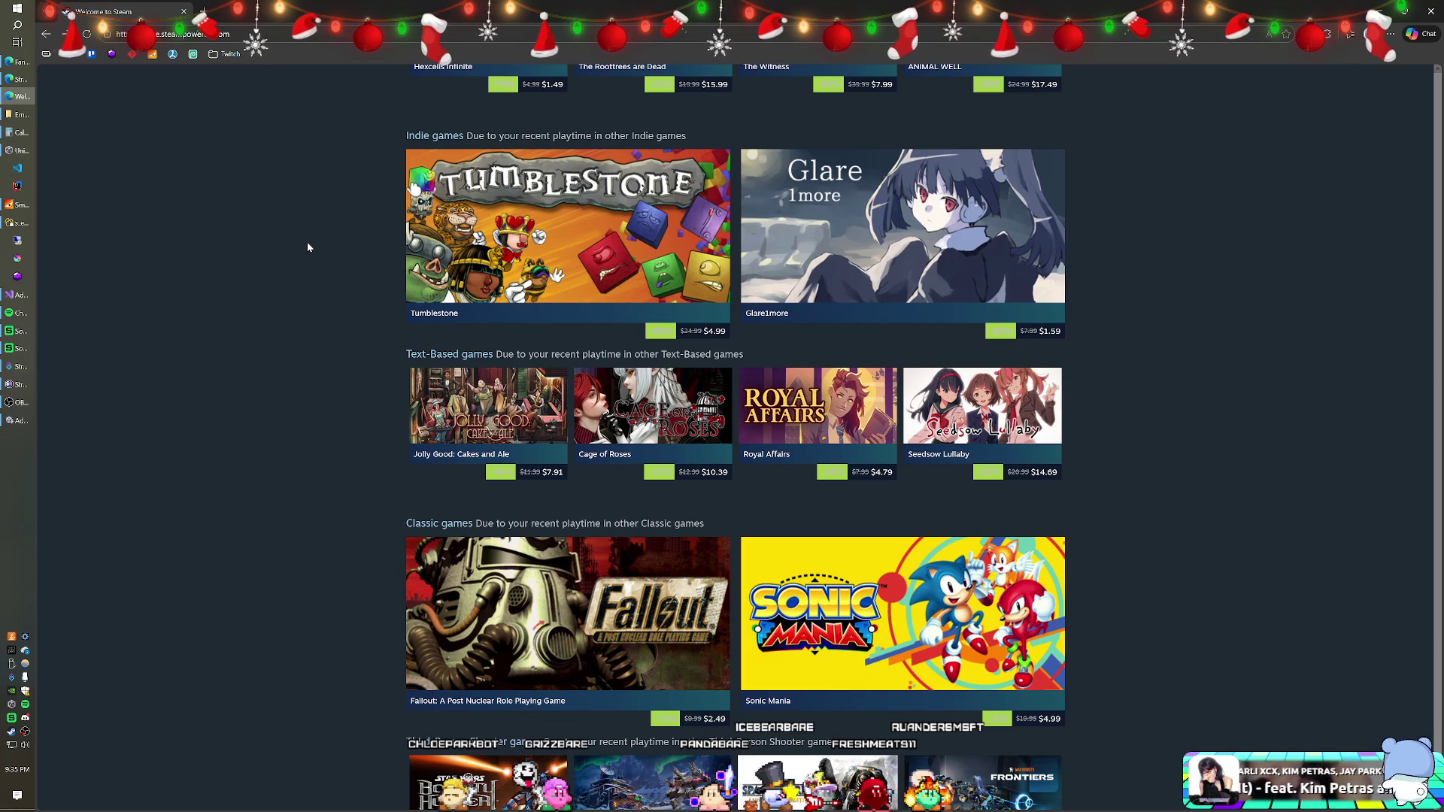
scroll(307, 246, "down", 6)
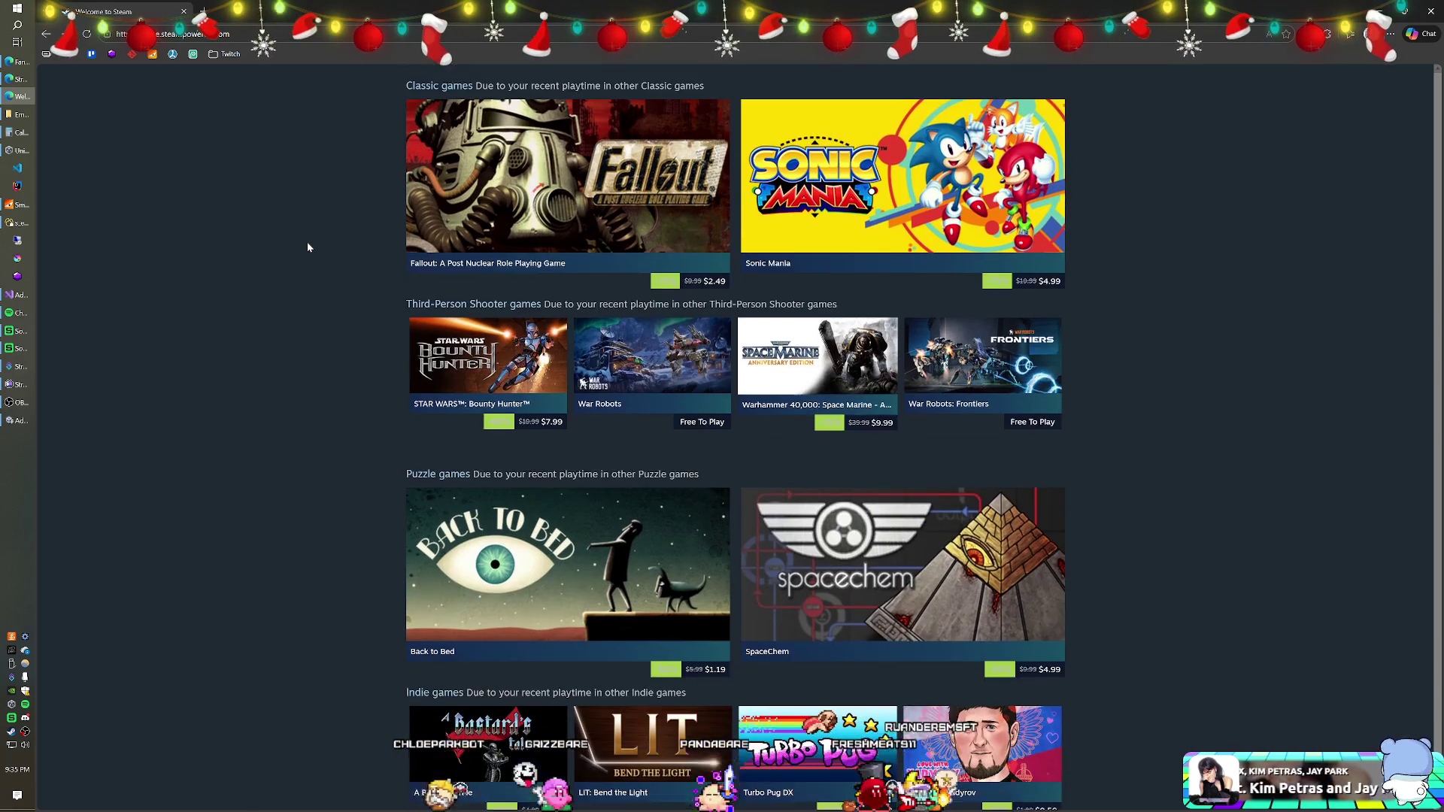
scroll(307, 247, "down", 1)
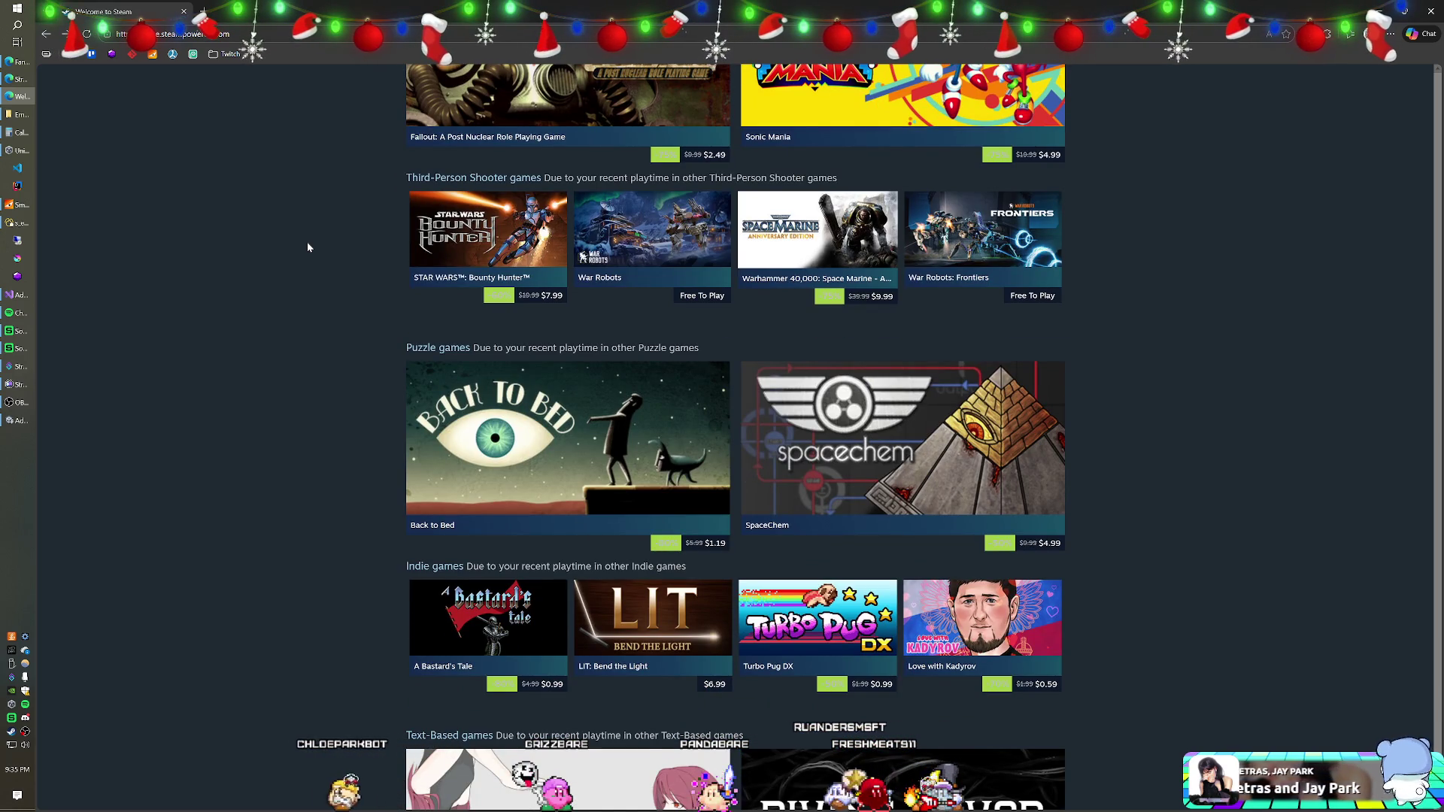
scroll(307, 246, "up", 1)
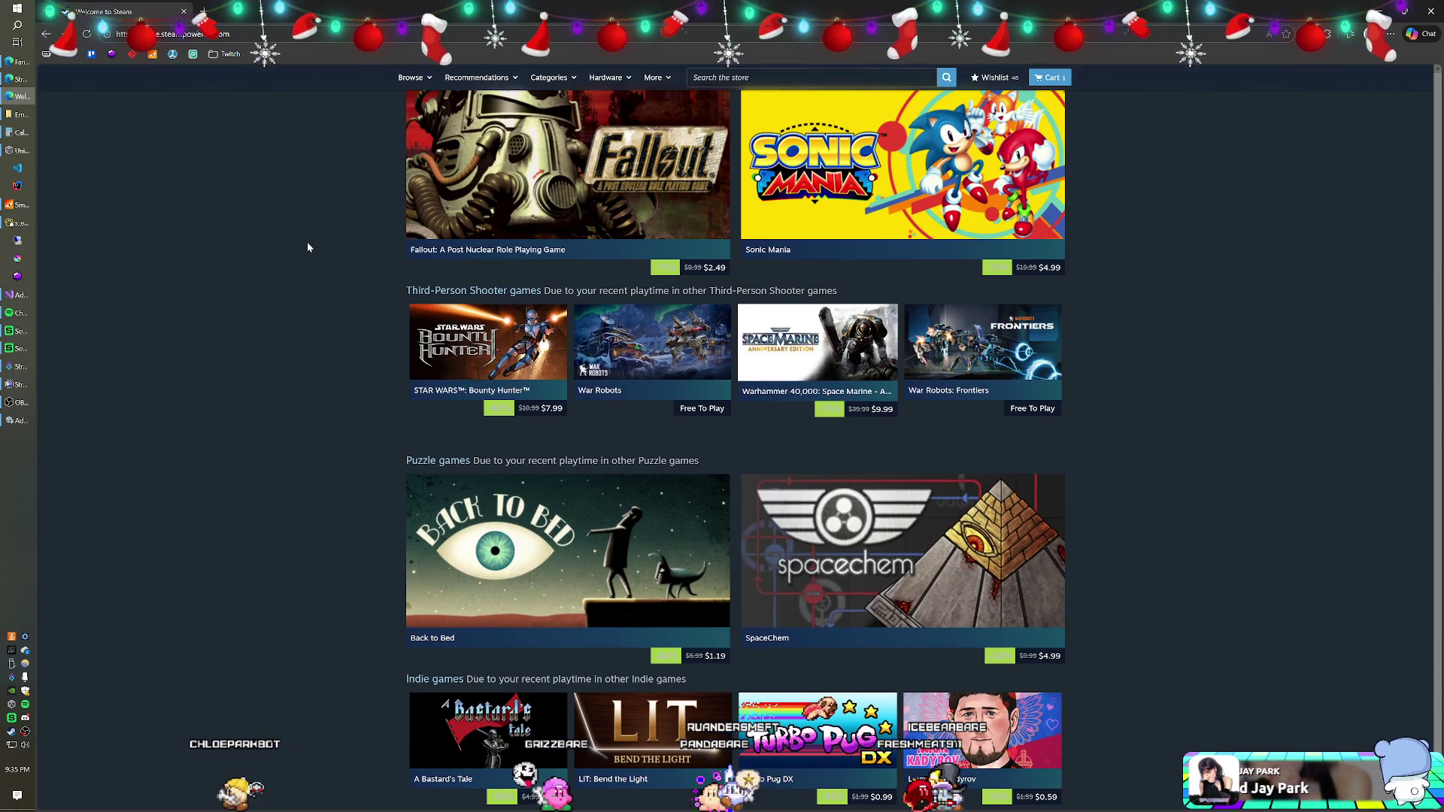
scroll(308, 247, "down", 2)
scroll(308, 247, "down", 5)
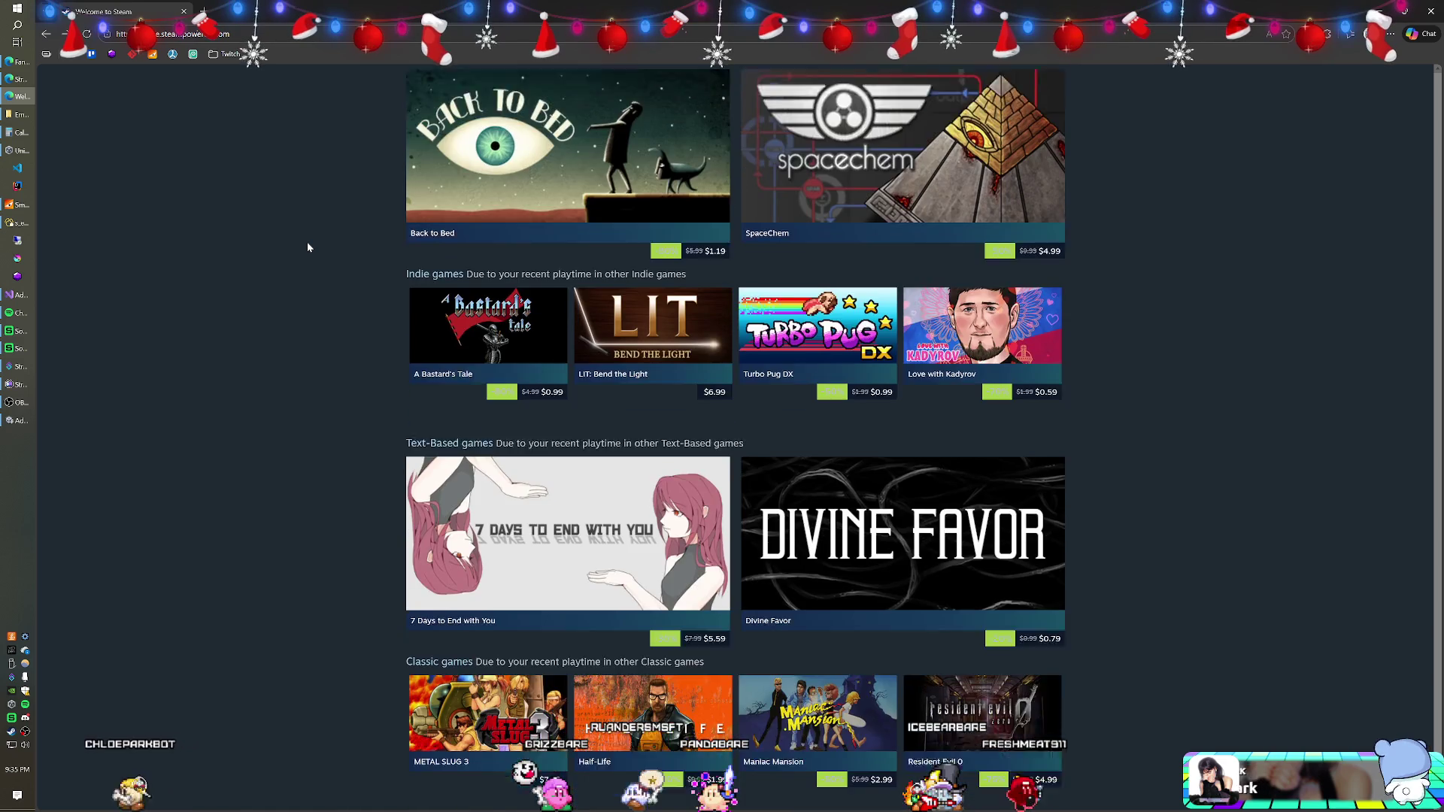
scroll(307, 247, "down", 2)
scroll(308, 246, "down", 3)
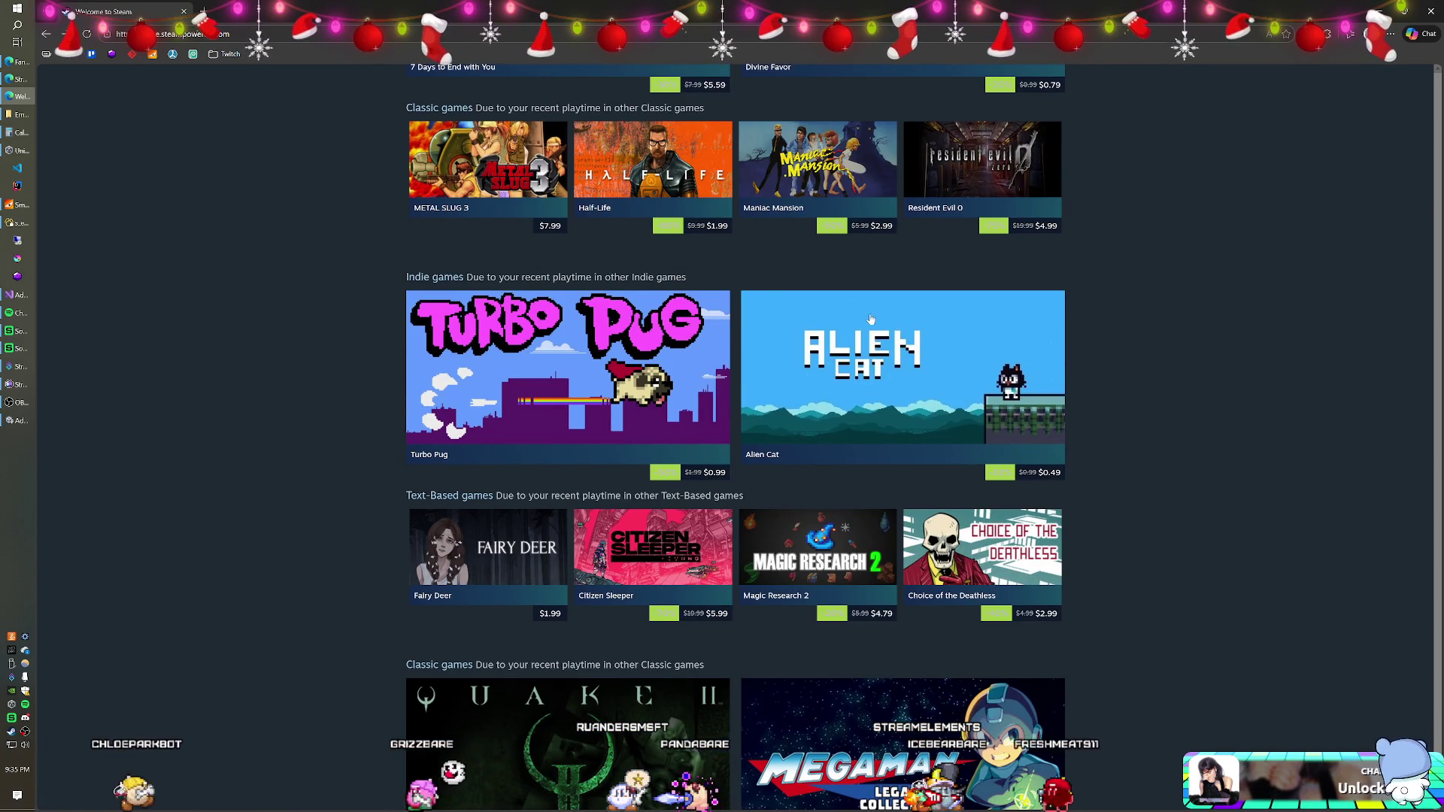
Scroll on past Fairy Deer to the final Text-Based row with KIRO and Open Sorcery: Sea++
mouse_move(811, 309)
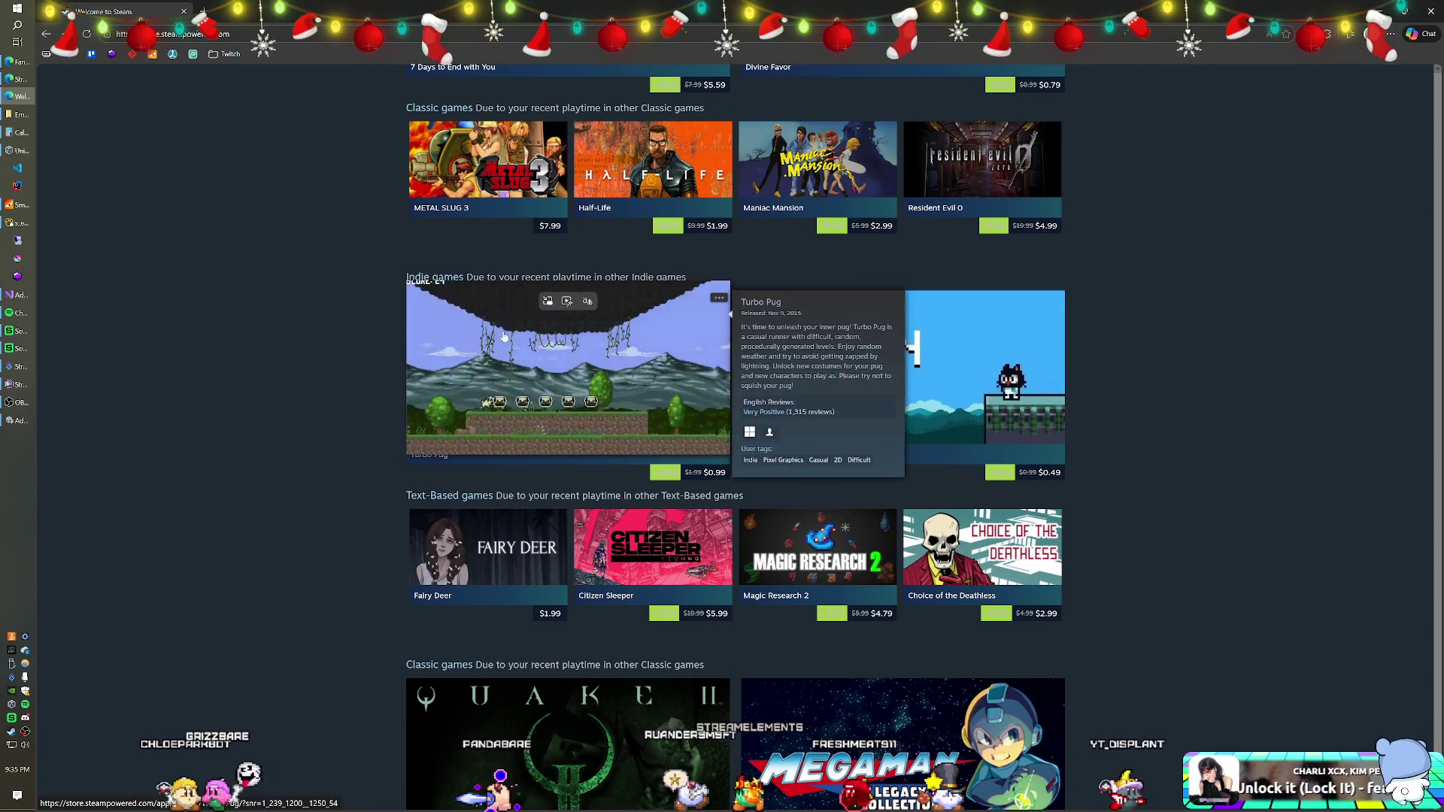
scroll(328, 339, "down", 2)
scroll(328, 339, "down", 1)
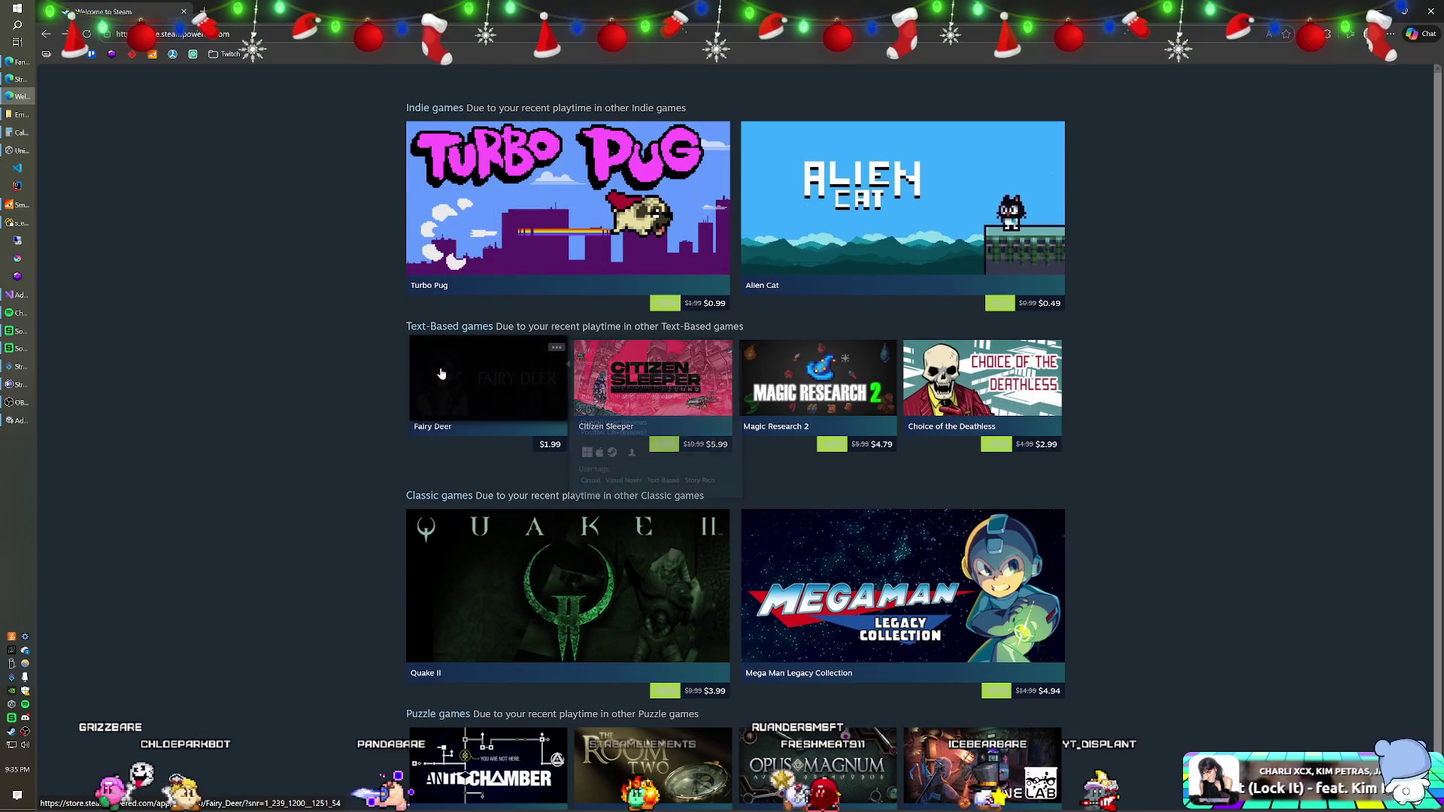
mouse_move(441, 373)
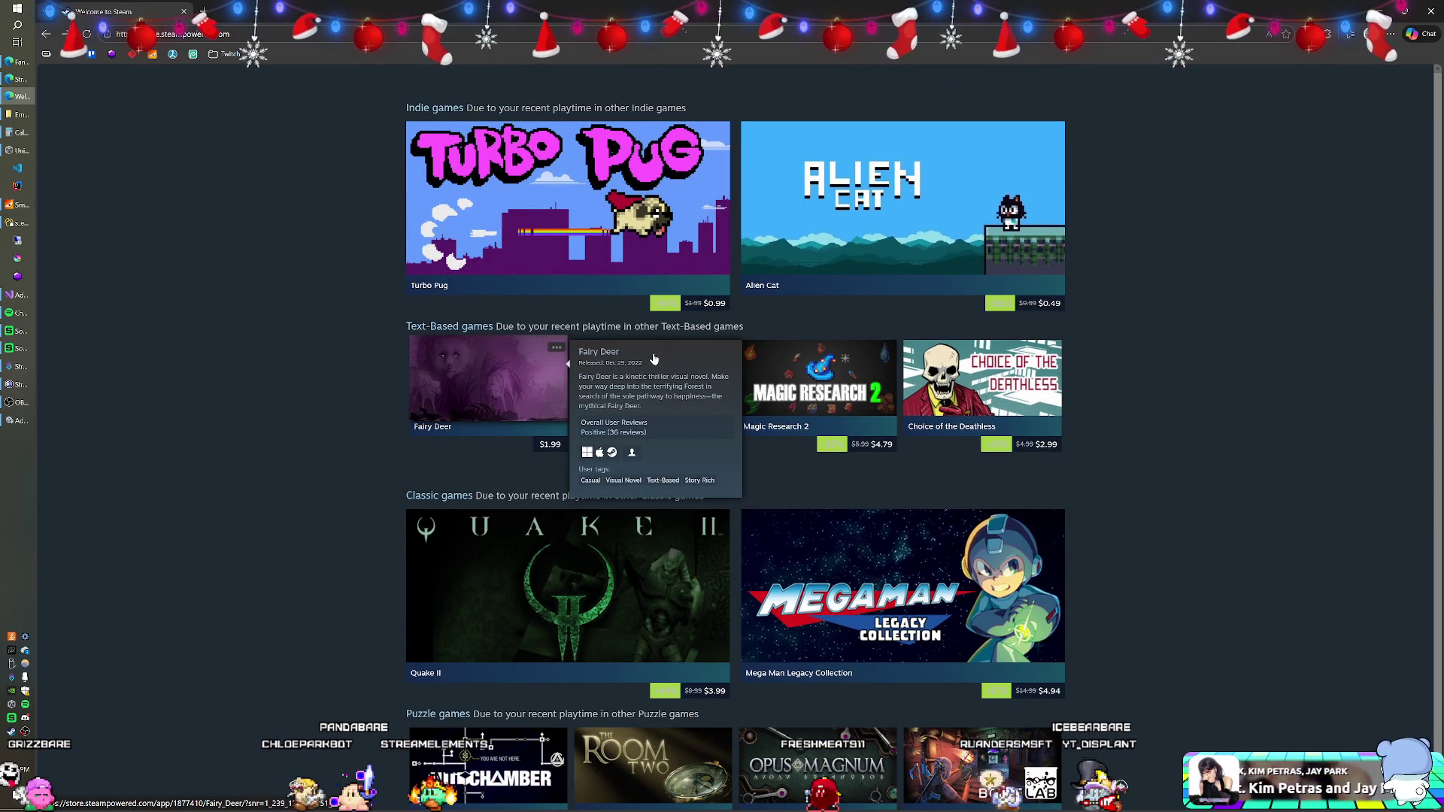
scroll(817, 361, "down", 5)
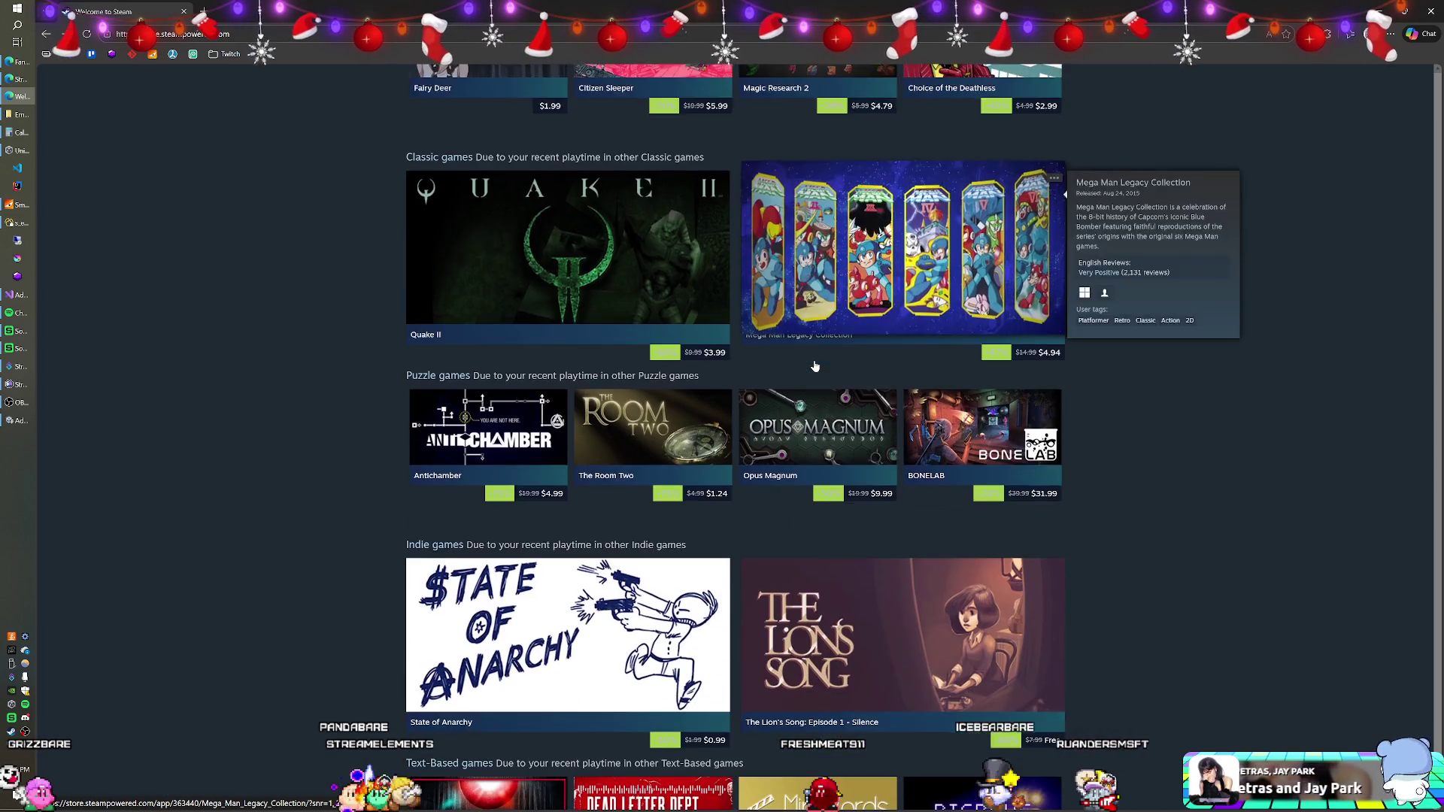
scroll(815, 367, "down", 2)
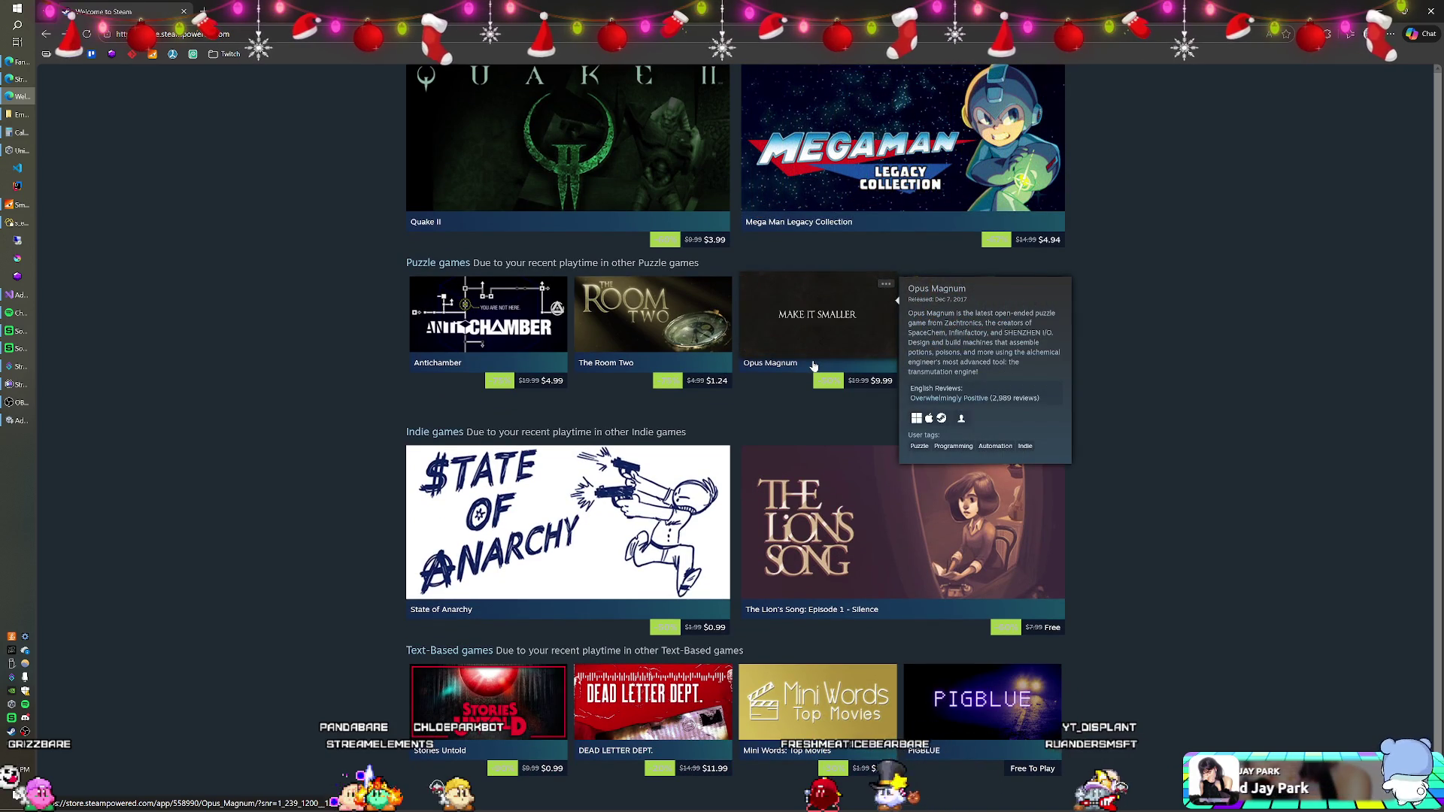
scroll(364, 319, "down", 3)
scroll(355, 336, "down", 5)
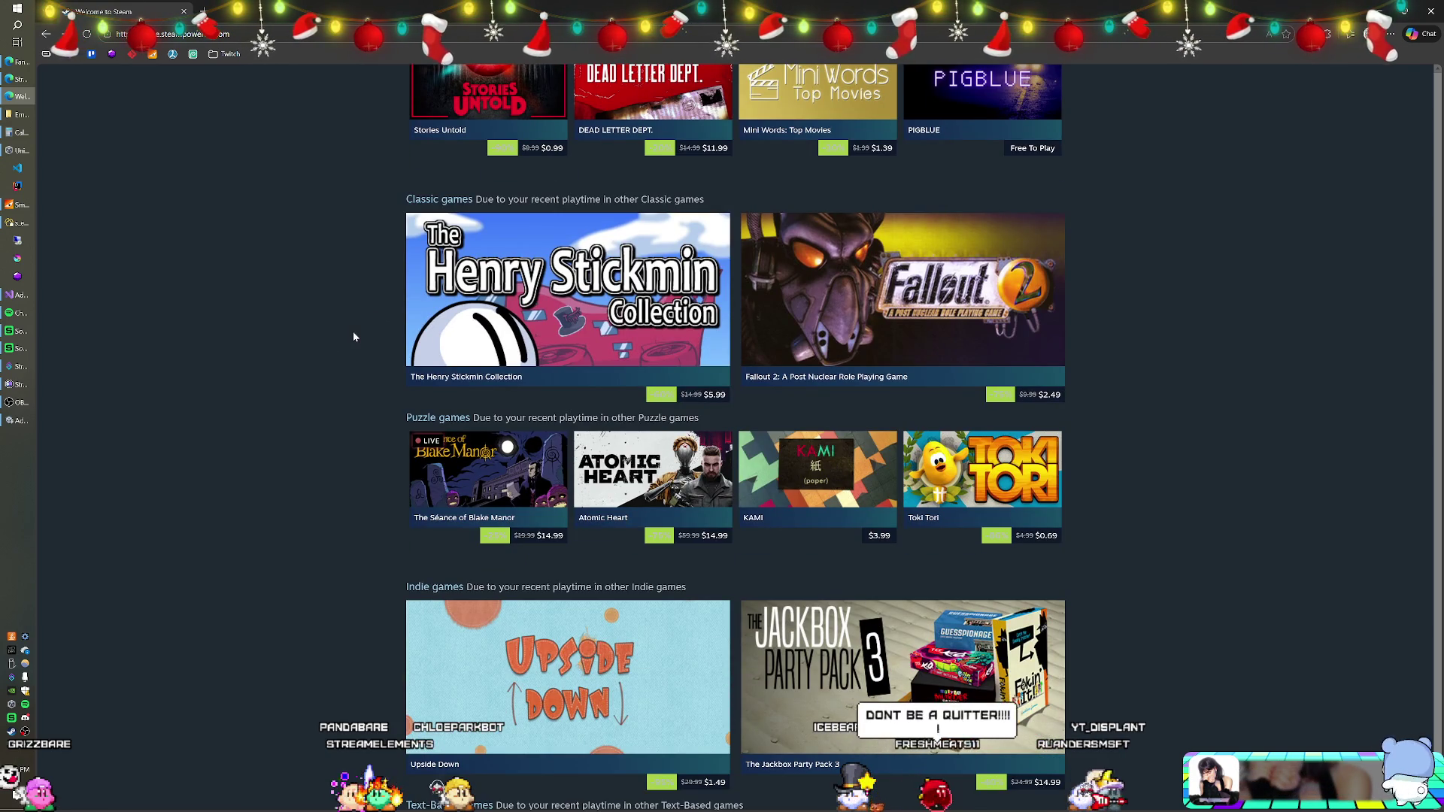
scroll(353, 336, "down", 3)
scroll(354, 336, "down", 5)
scroll(353, 336, "down", 6)
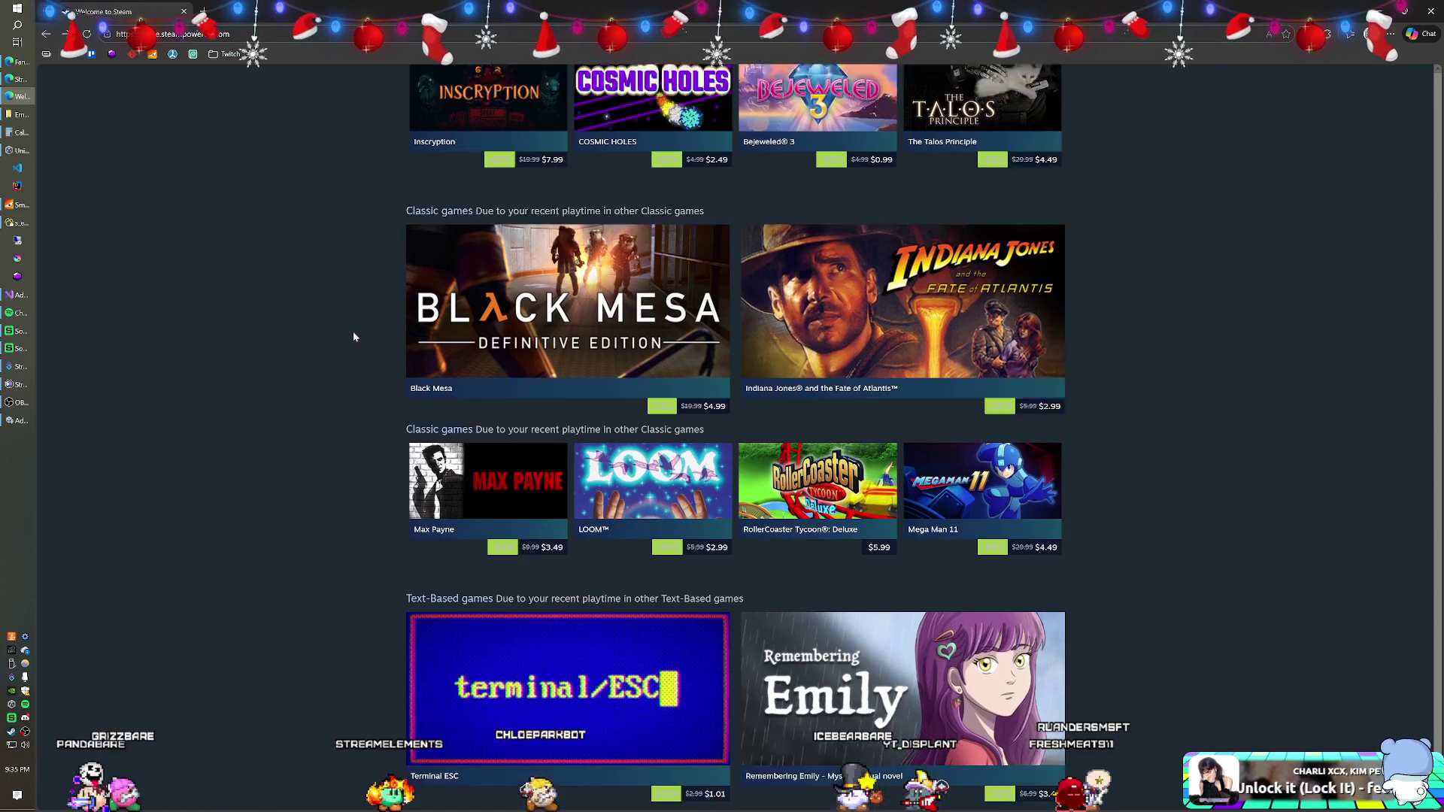
scroll(353, 336, "down", 2)
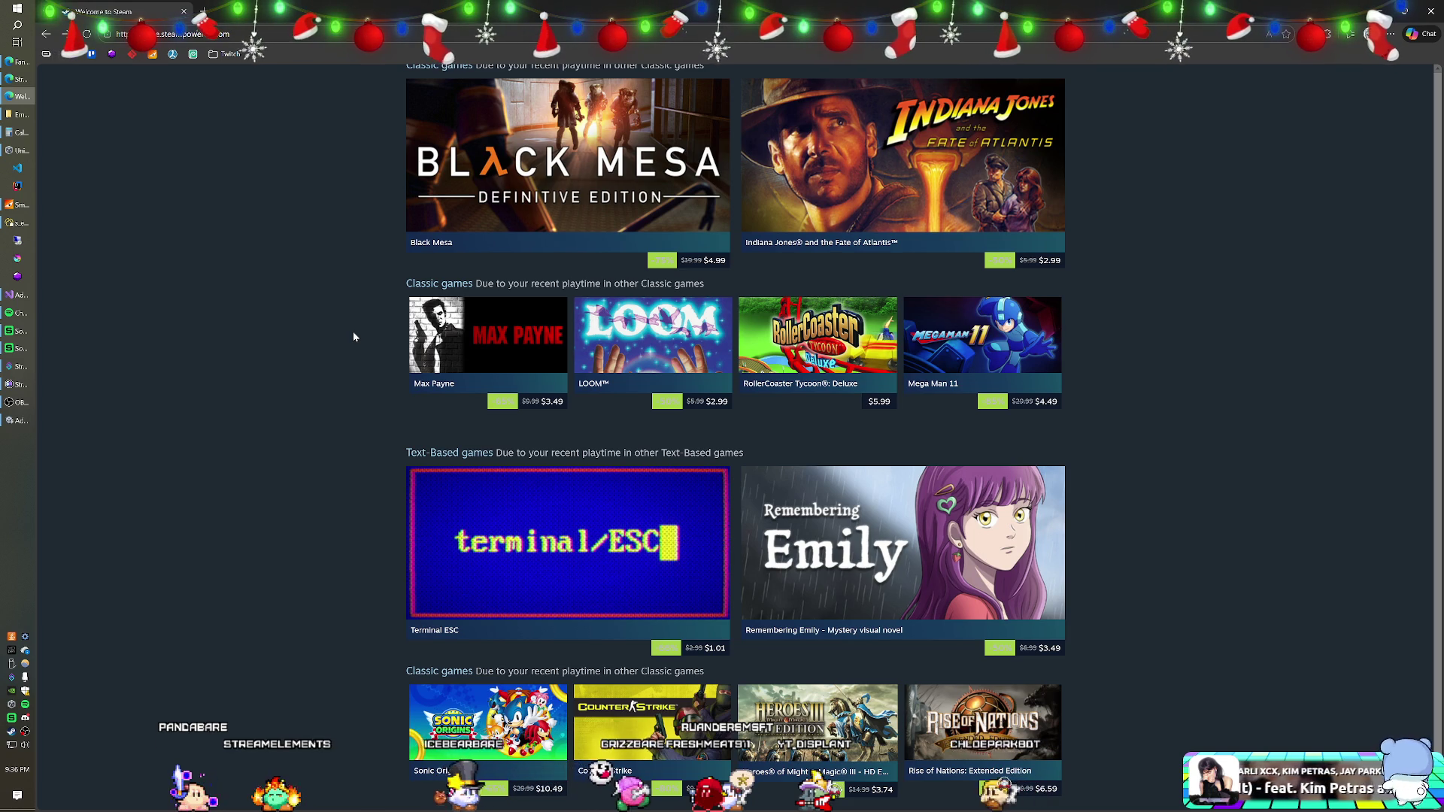
scroll(494, 388, "down", 3)
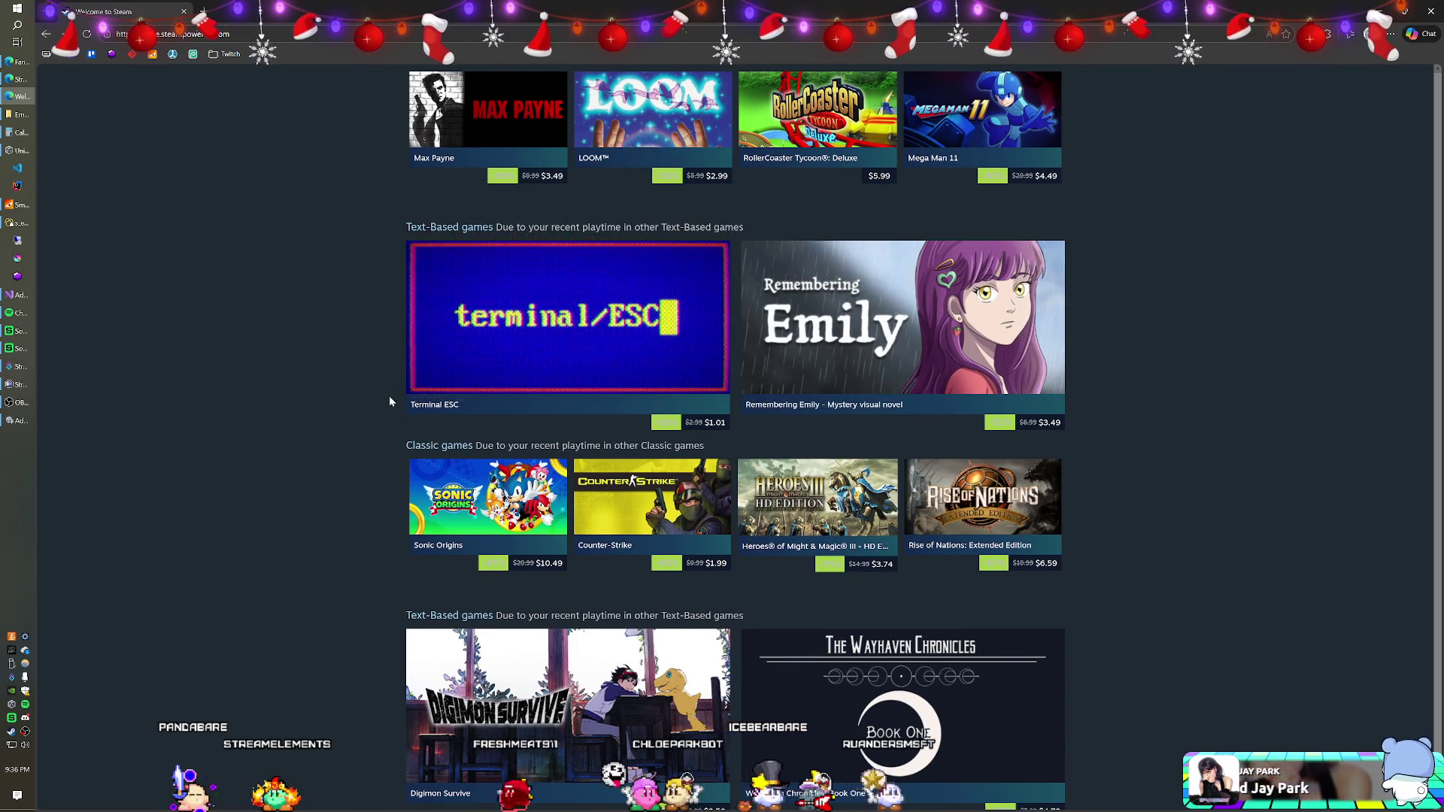
scroll(374, 399, "down", 2)
scroll(374, 400, "down", 2)
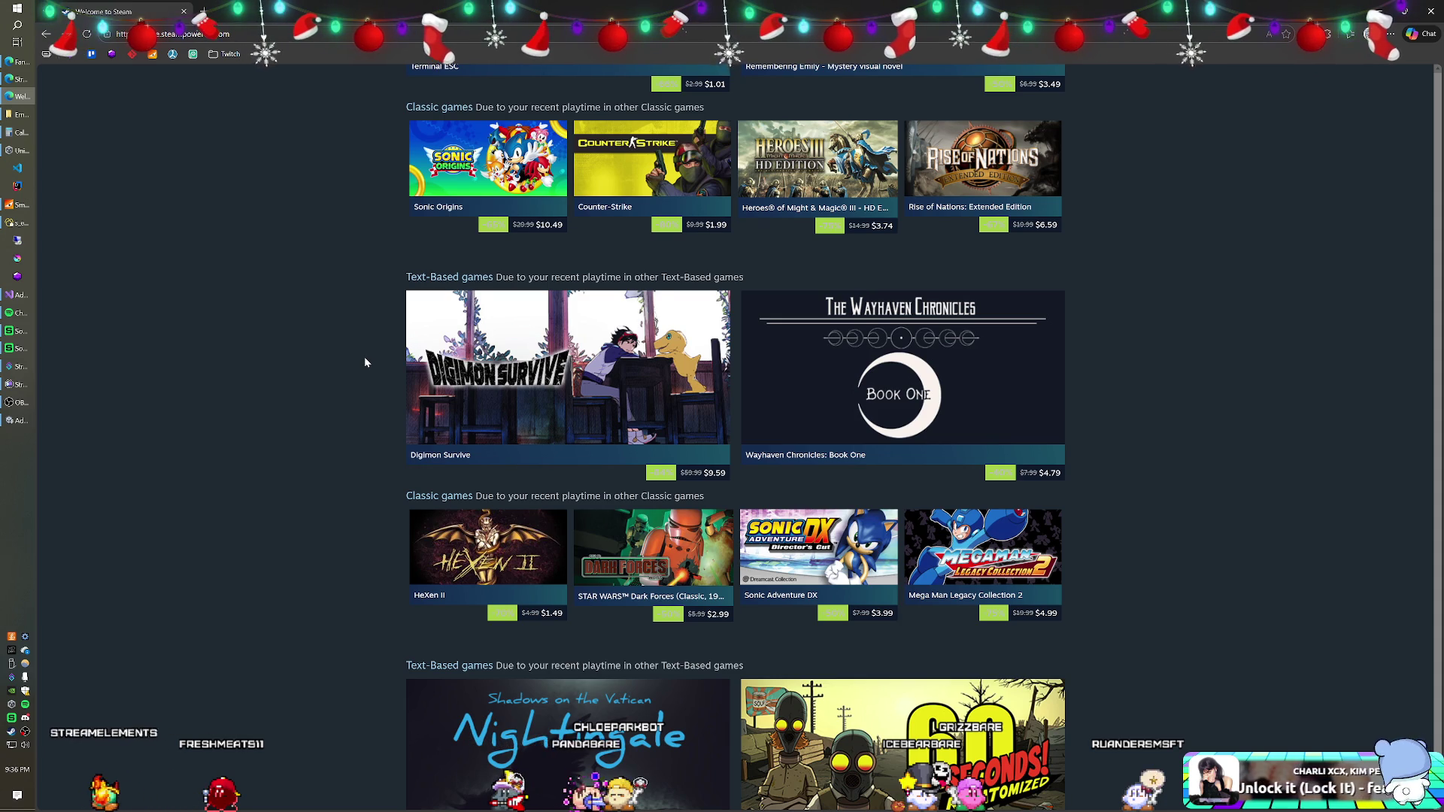
scroll(365, 358, "down", 4)
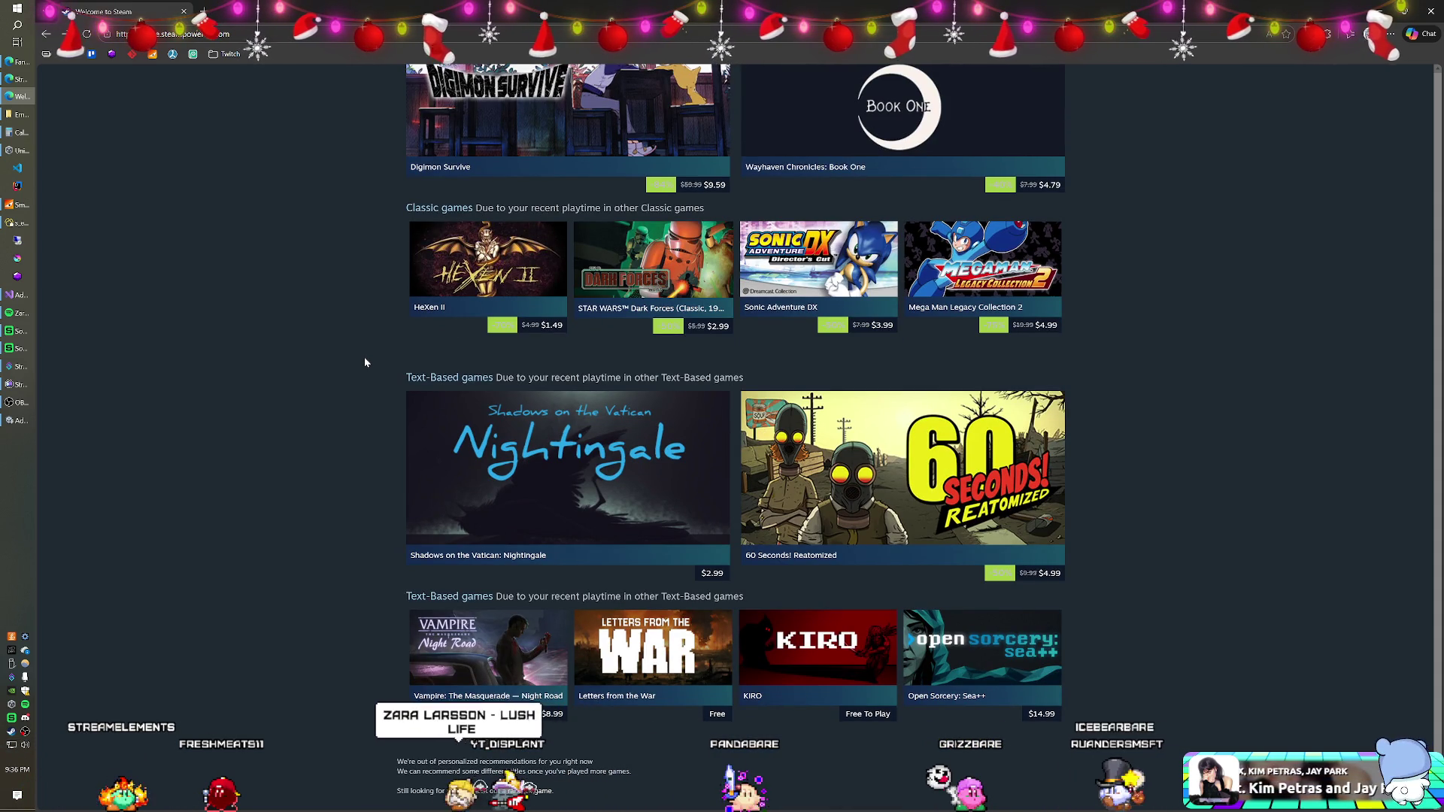
scroll(364, 362, "up", 3)
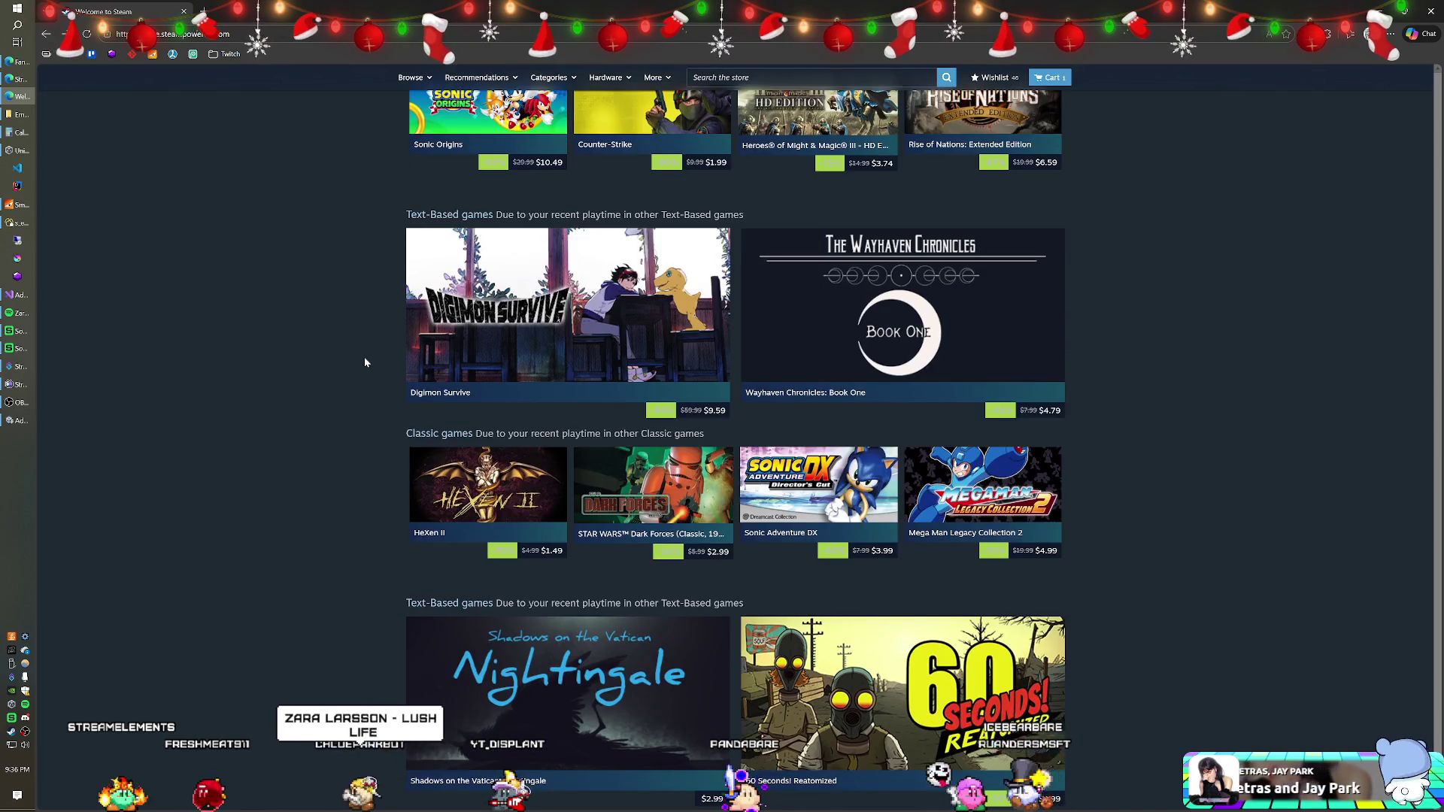
scroll(364, 362, "down", 3)
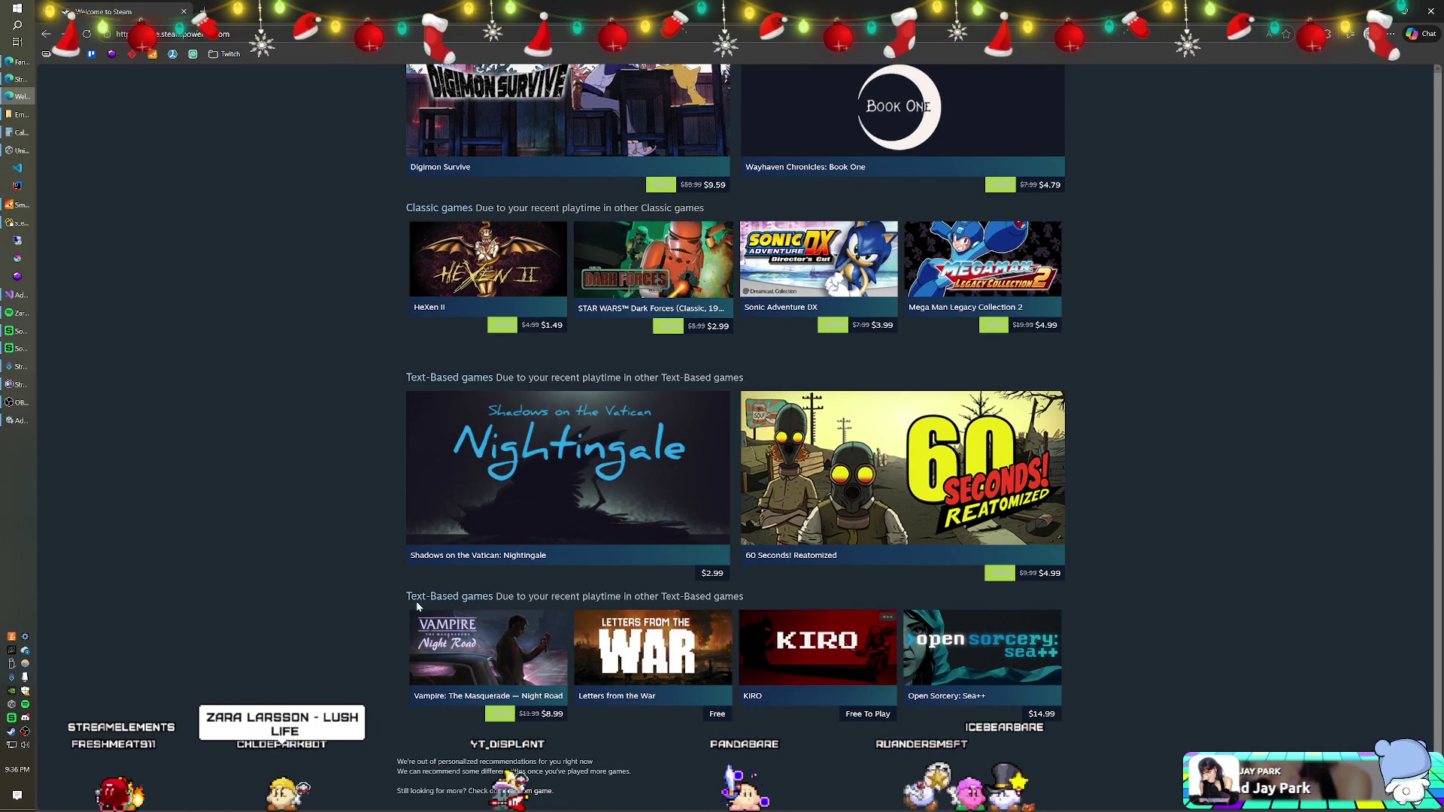
mouse_move(483, 648)
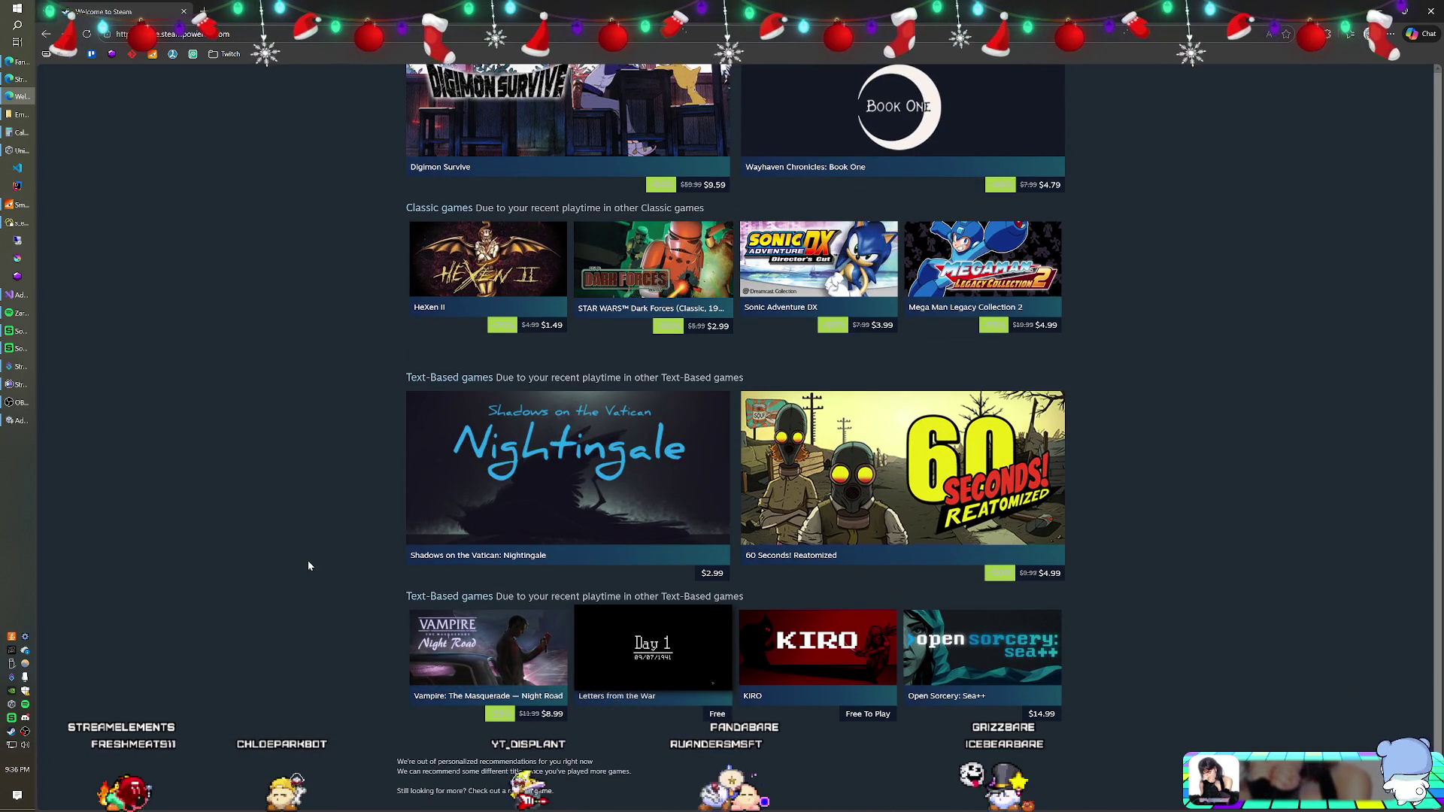
scroll(308, 565, "up", 5)
scroll(308, 565, "up", 20)
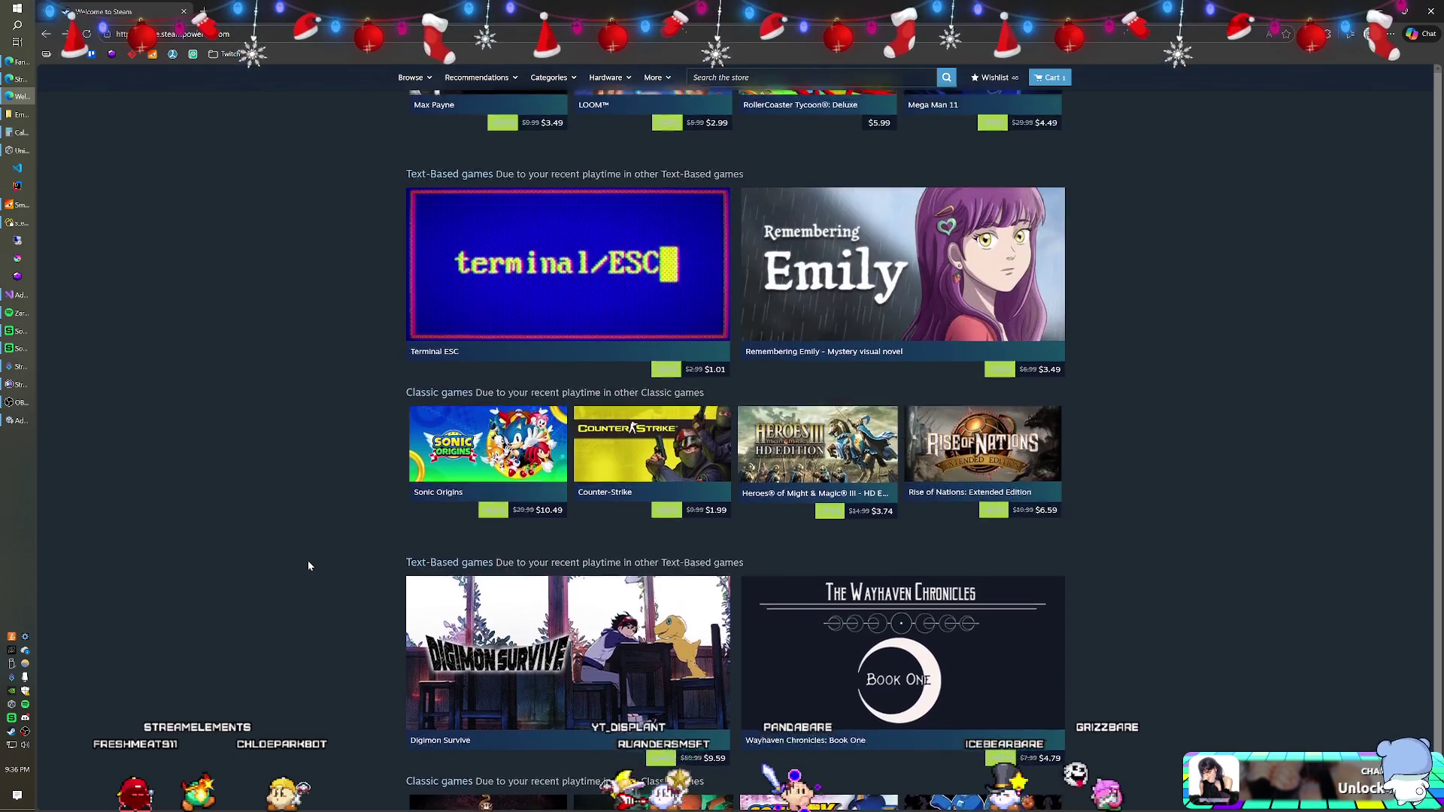
scroll(308, 565, "up", 15)
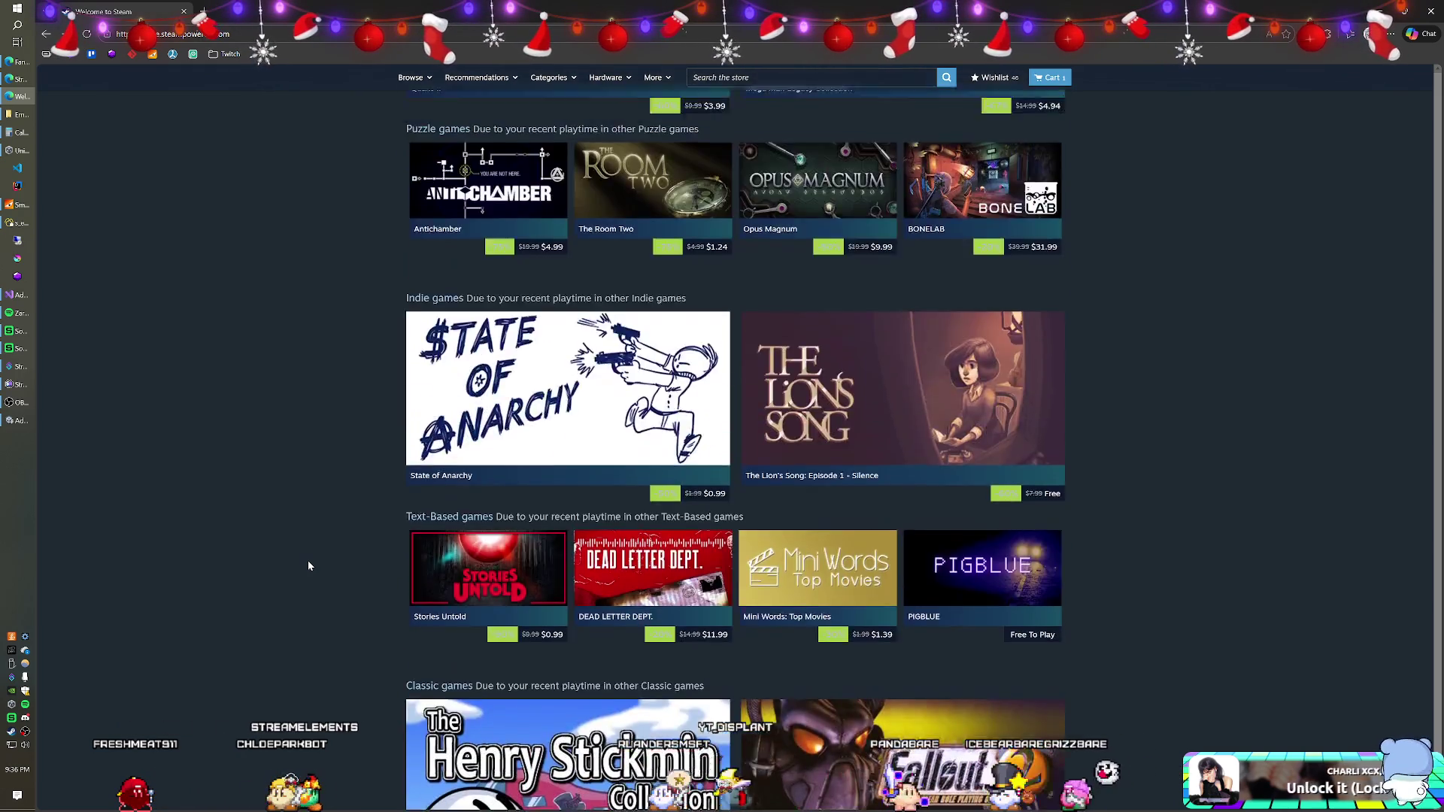
scroll(308, 566, "up", 20)
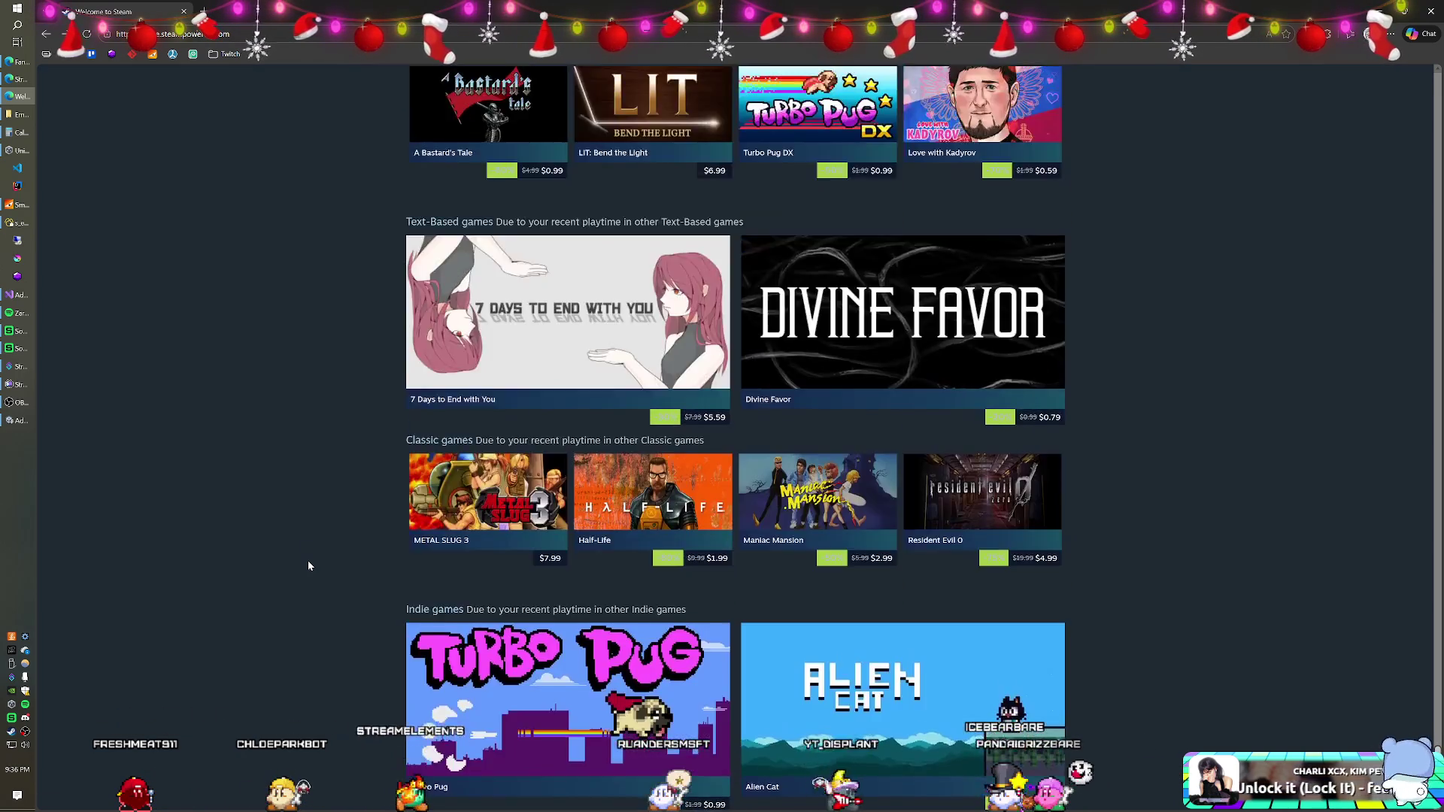
scroll(308, 565, "up", 20)
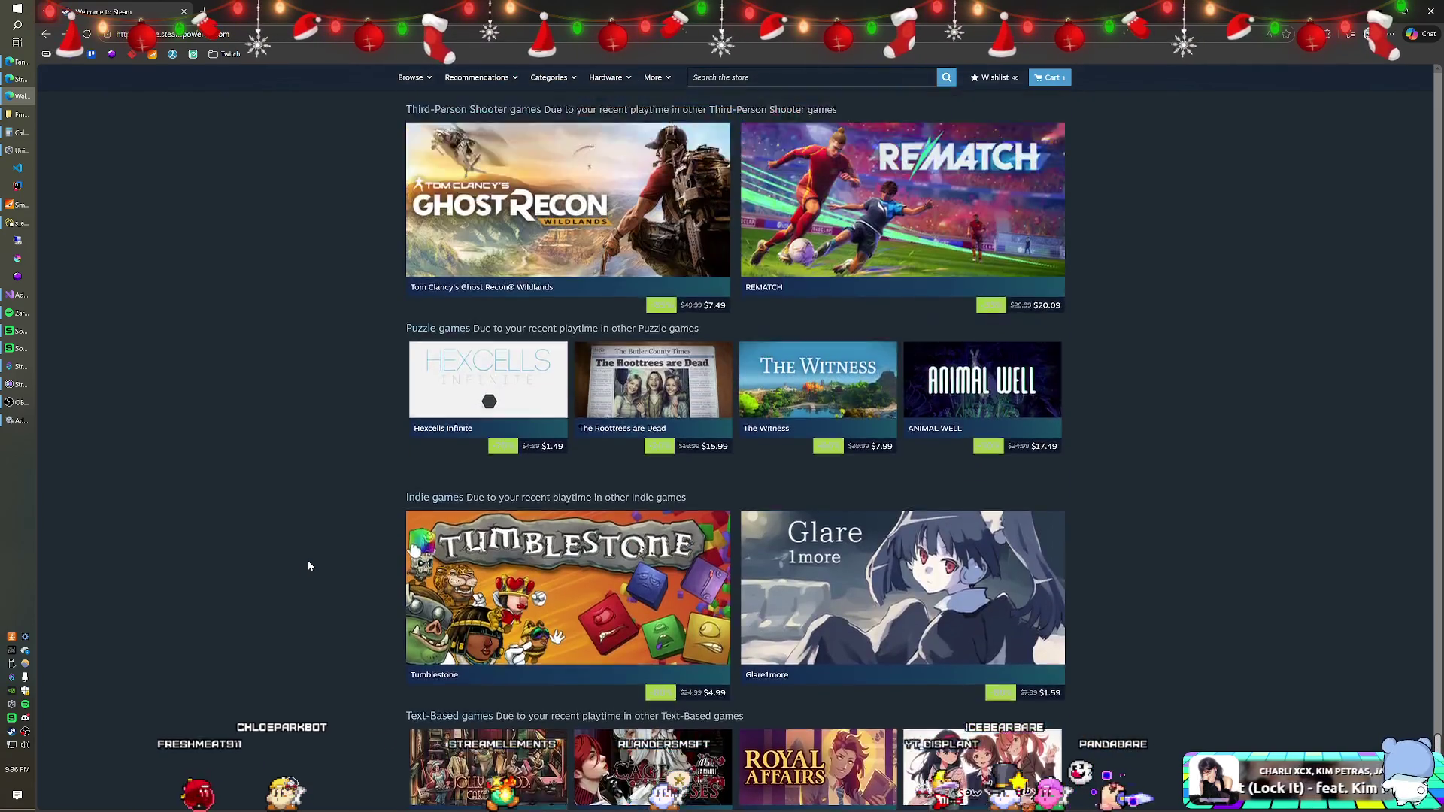
scroll(308, 566, "up", 3)
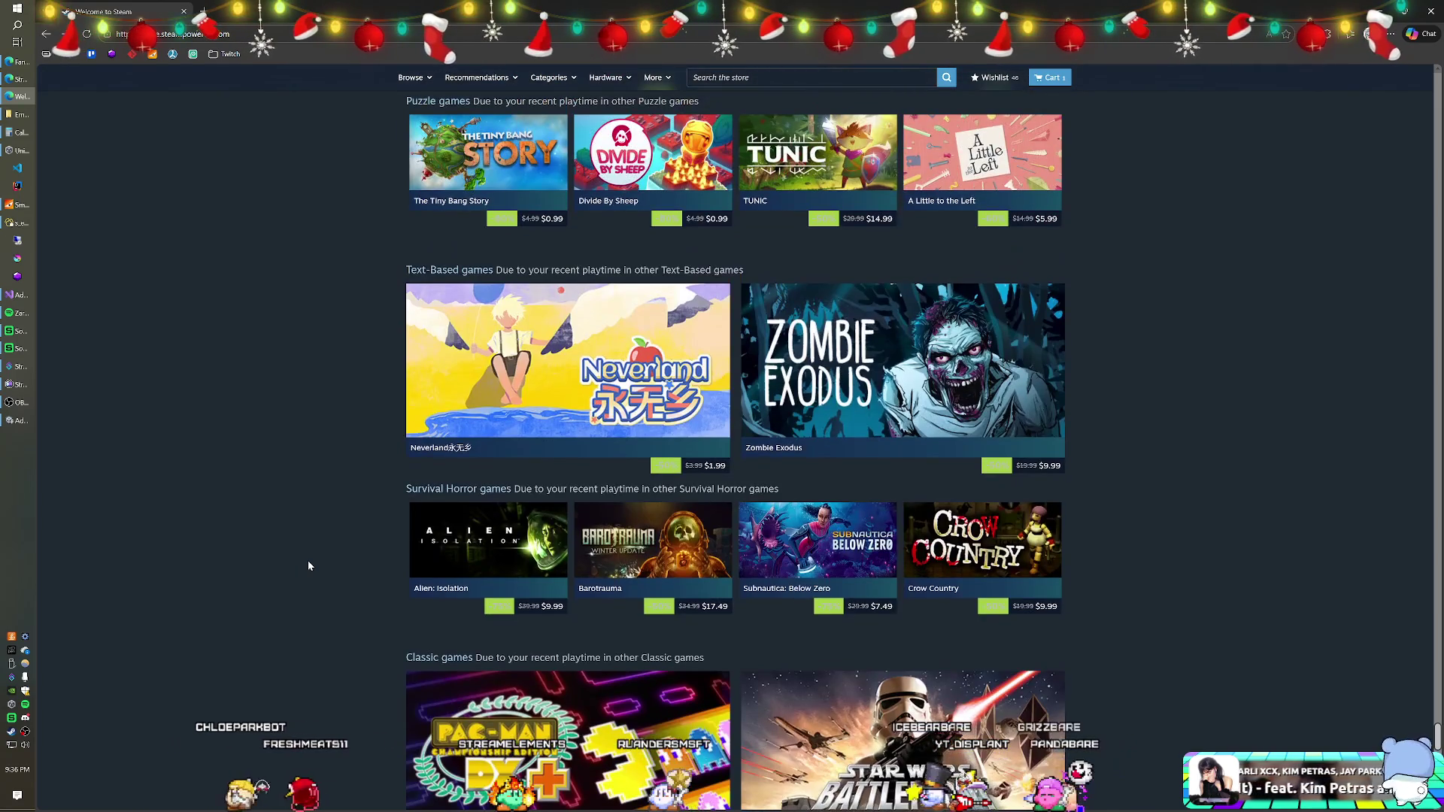
left_click(444, 541)
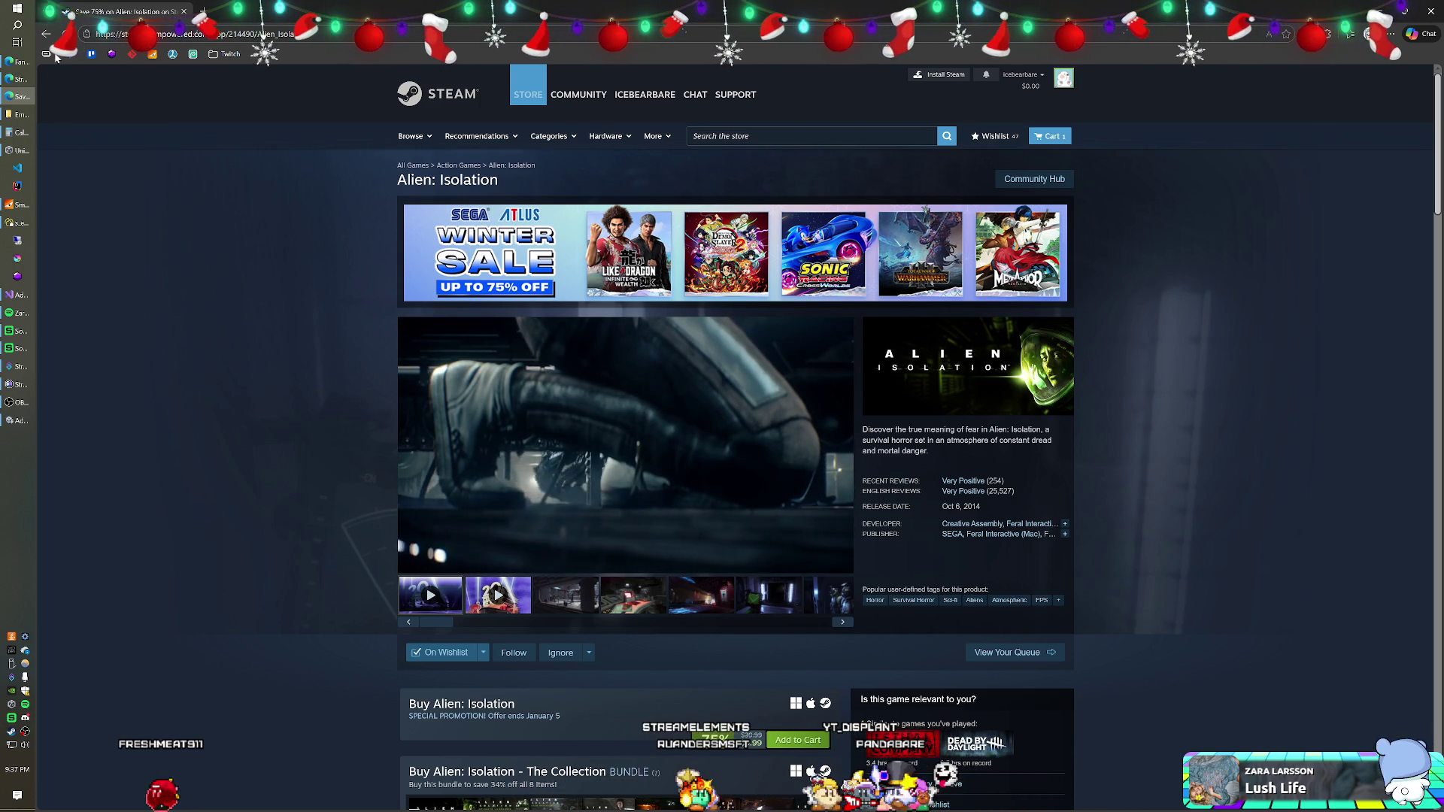
Go back to the Steam home page and scroll down to the Stream Avatars-based picks like Aseprite
left_click(46, 34)
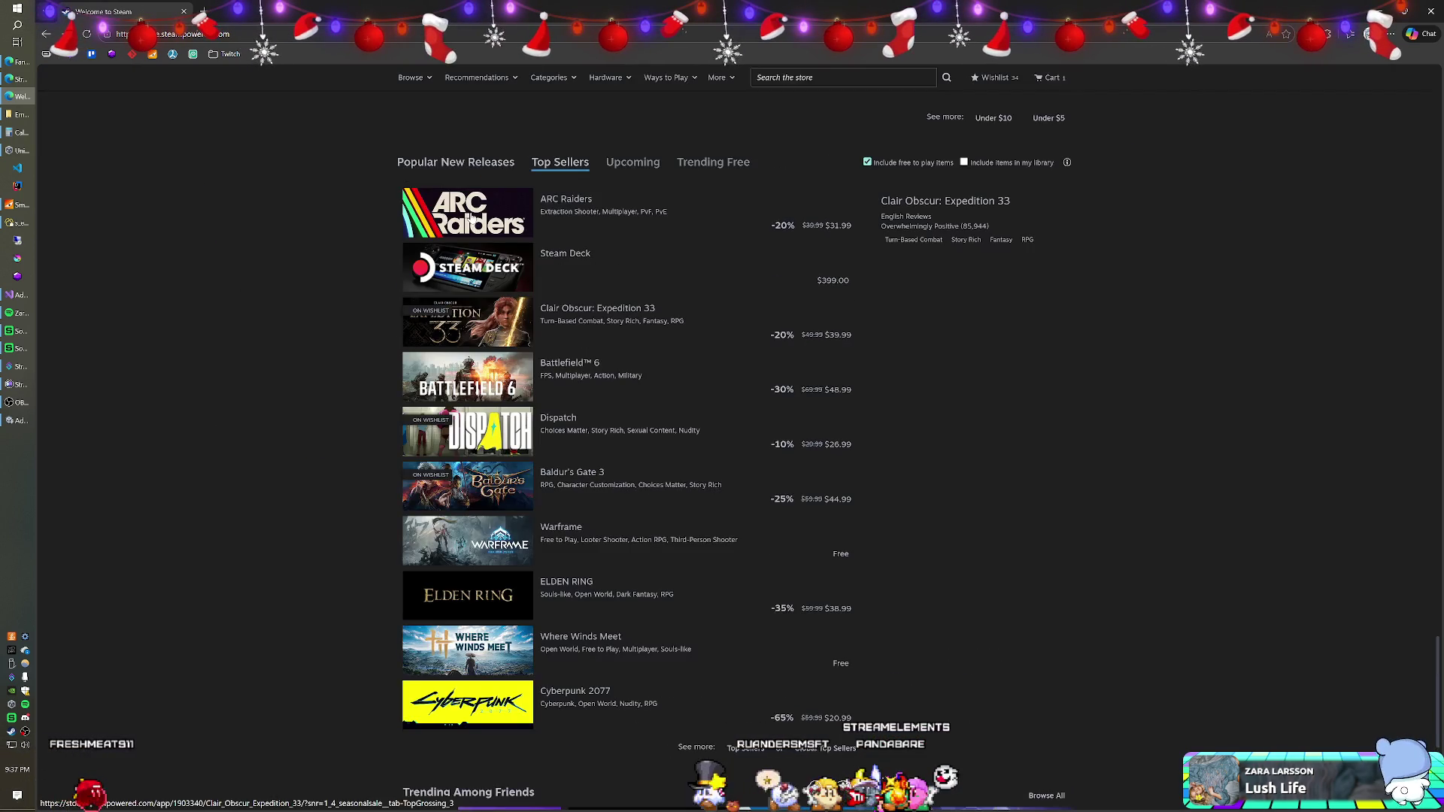
scroll(335, 336, "down", 4)
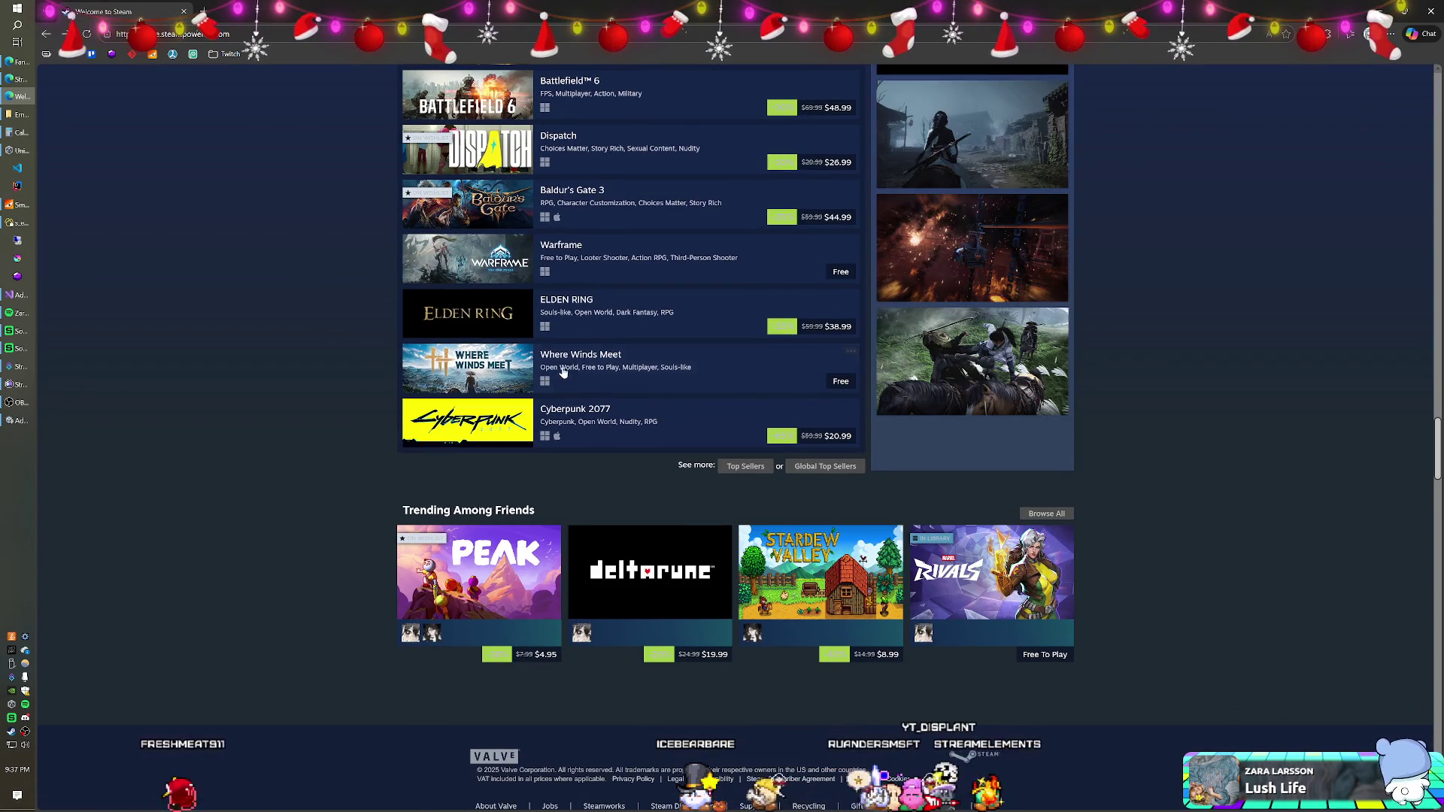
scroll(569, 382, "down", 5)
scroll(568, 387, "down", 3)
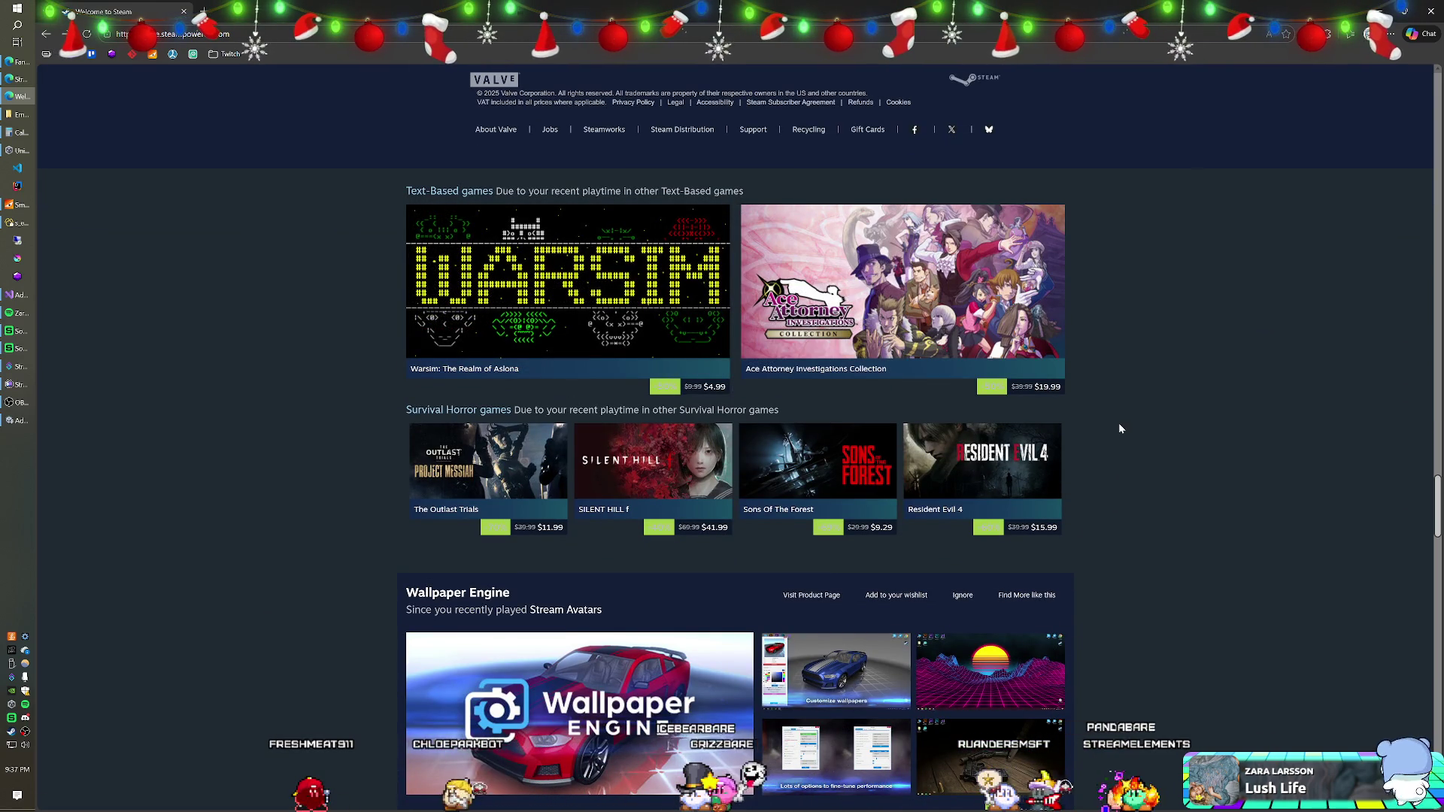
scroll(1106, 431, "down", 3)
scroll(1094, 435, "down", 6)
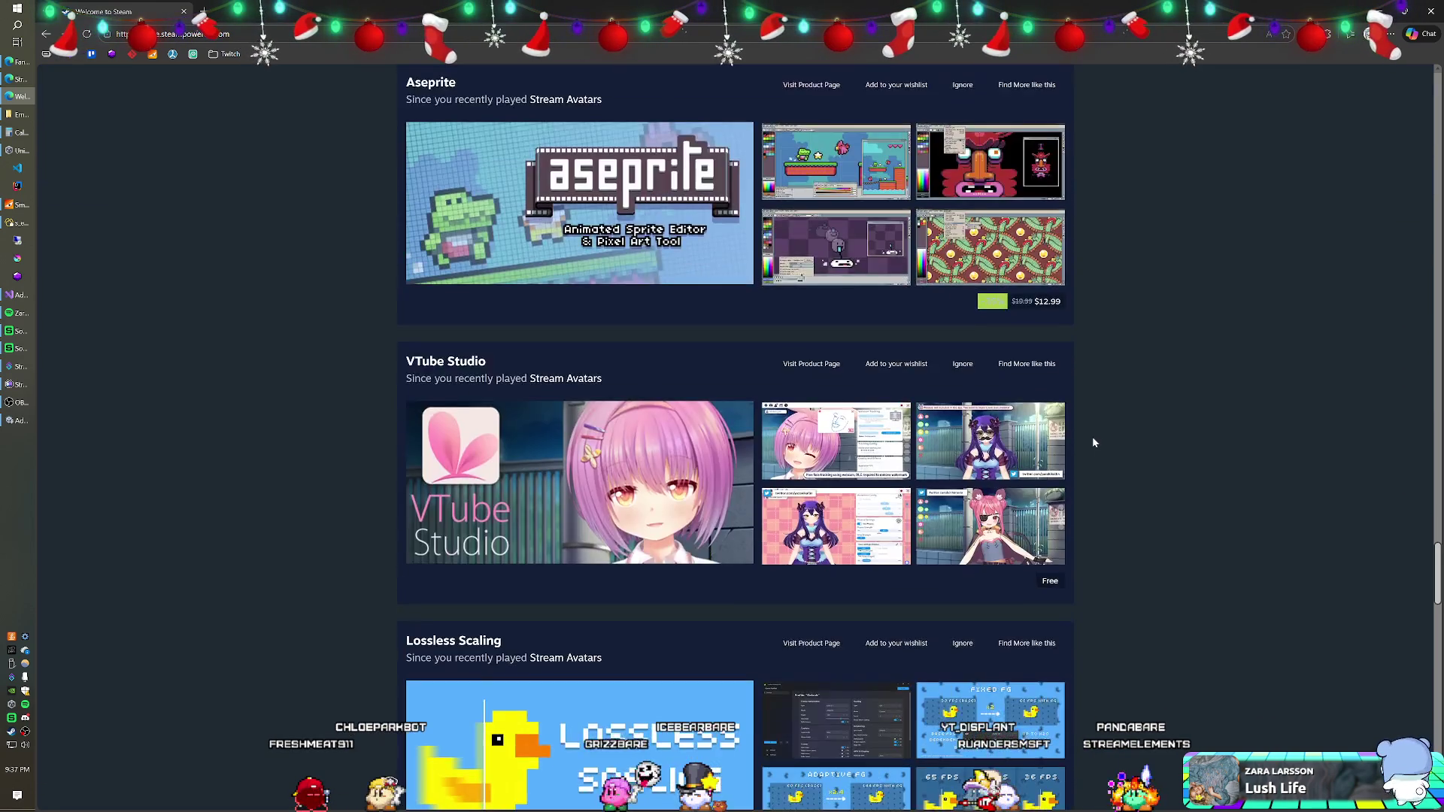
scroll(1092, 442, "down", 5)
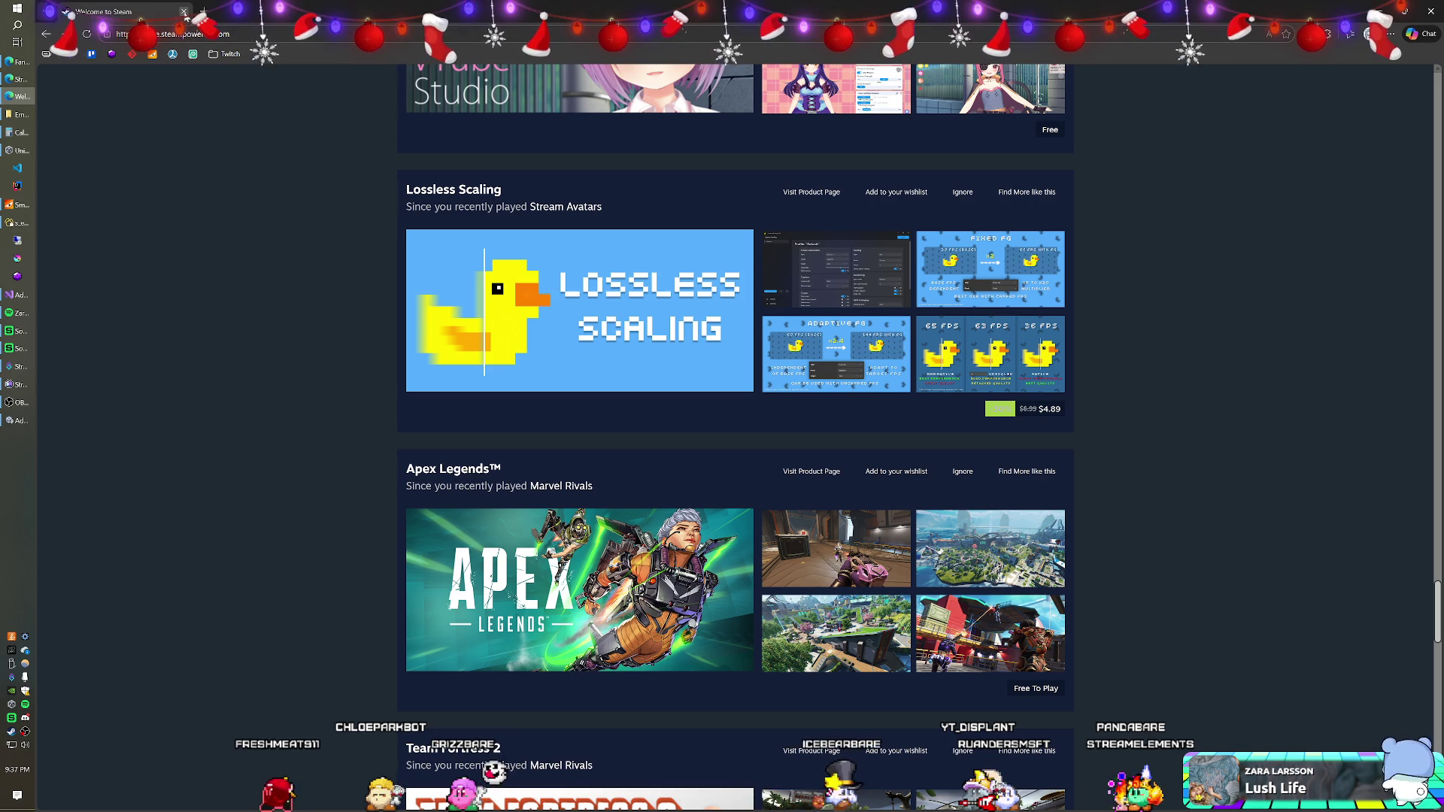
Close the Steam store browser window
left_click(185, 12)
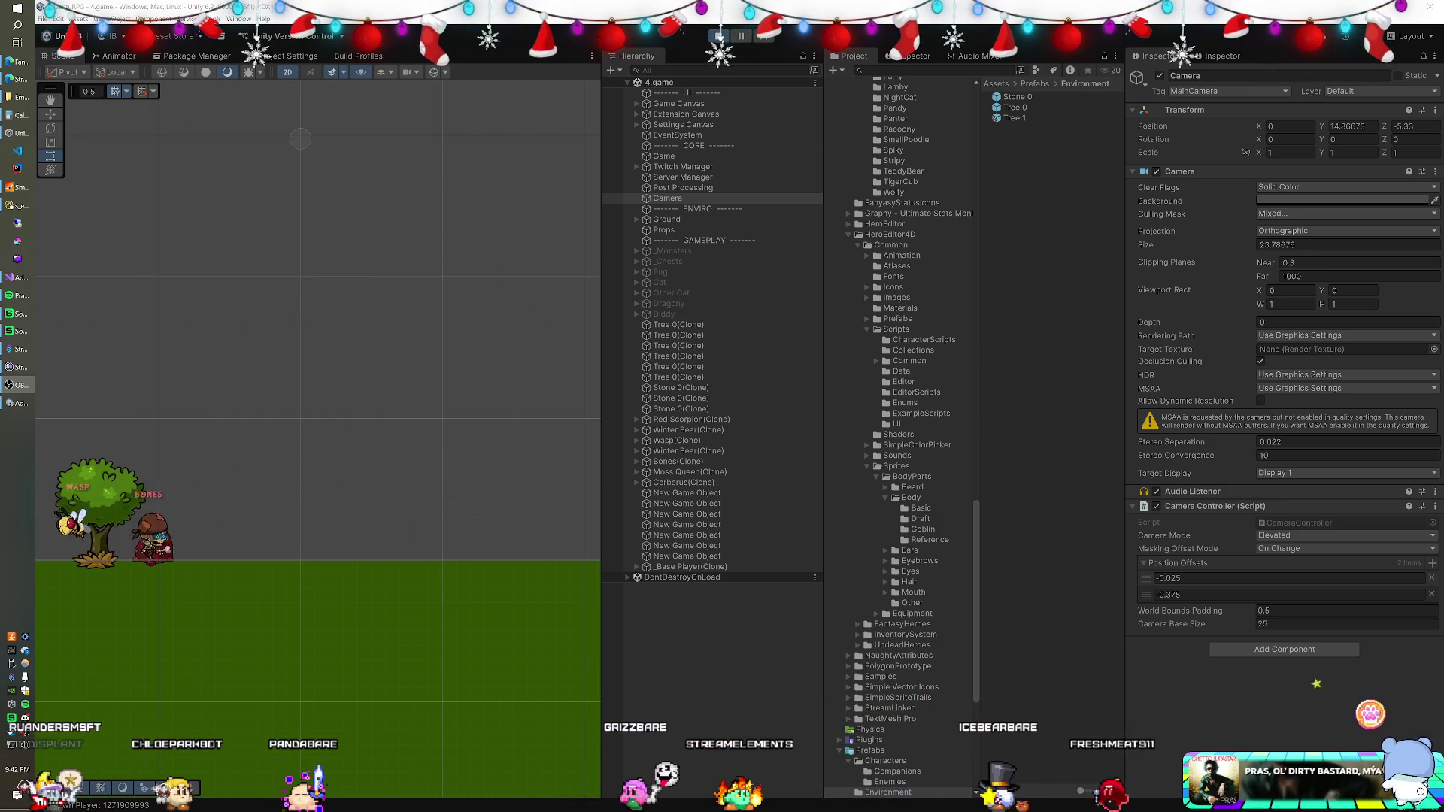
In Navicat, select the Worm row, close the s_enemy_types and s_enemy_subtypes tabs, then exit Navicat
left_click(12, 209)
left_click(603, 295)
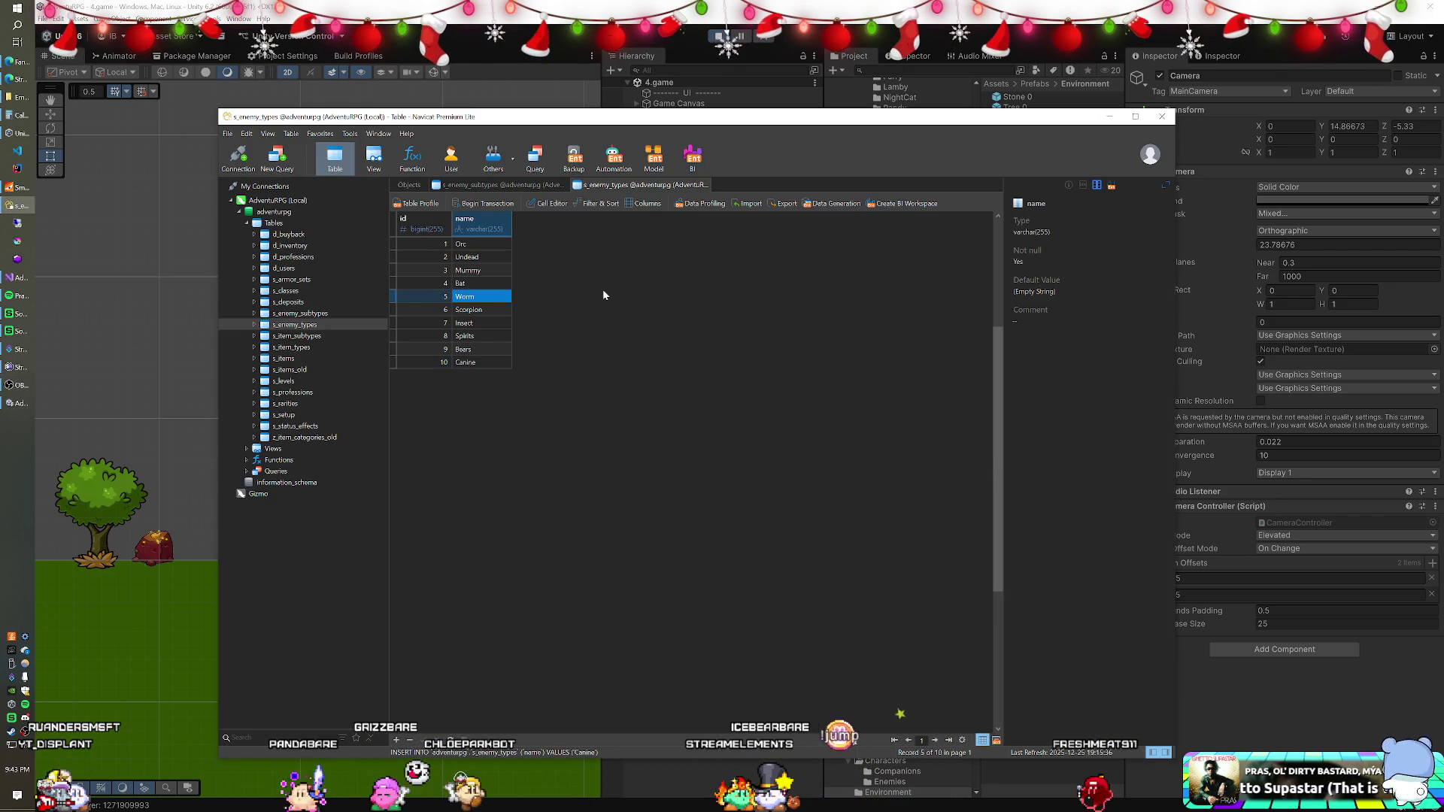
left_click(710, 185)
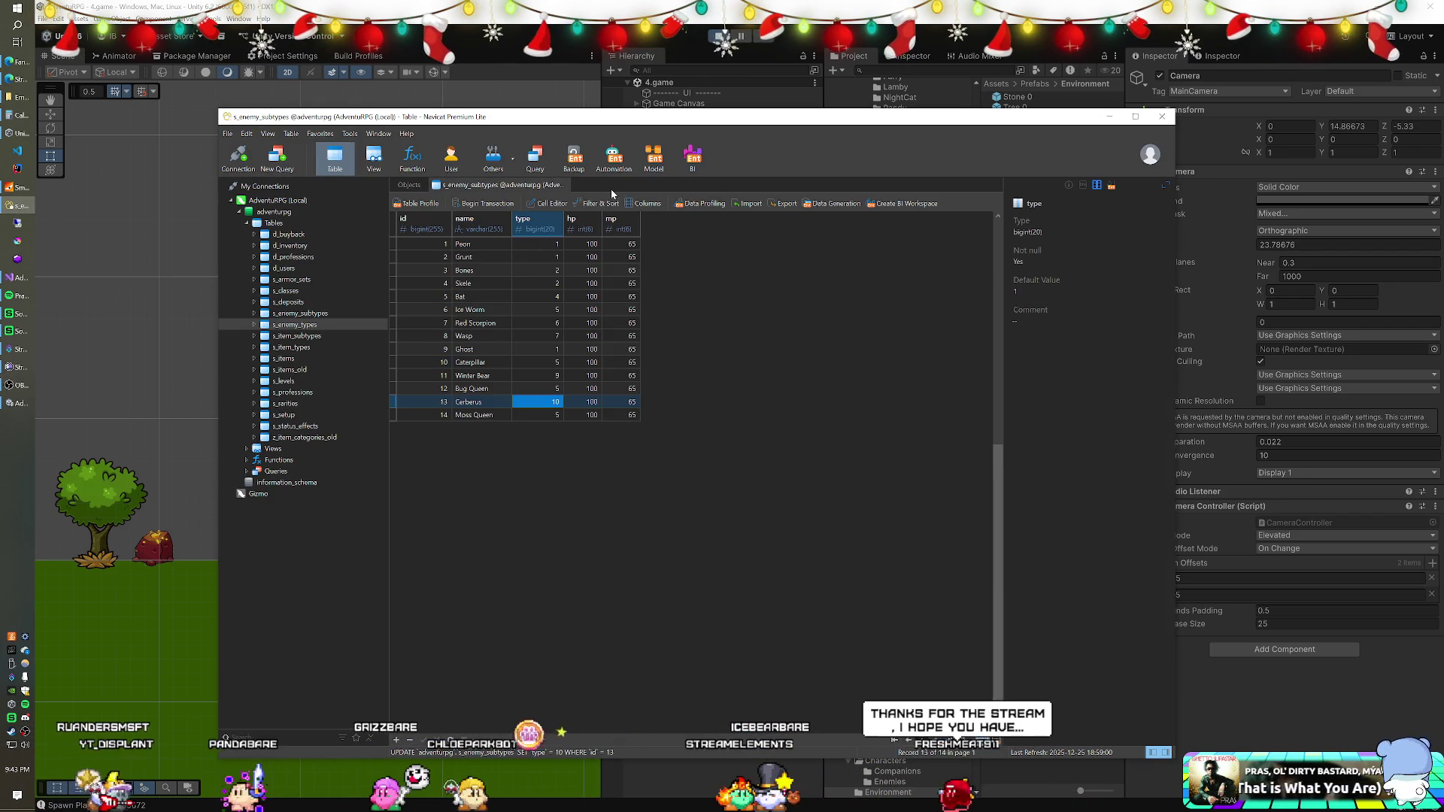
left_click(566, 185)
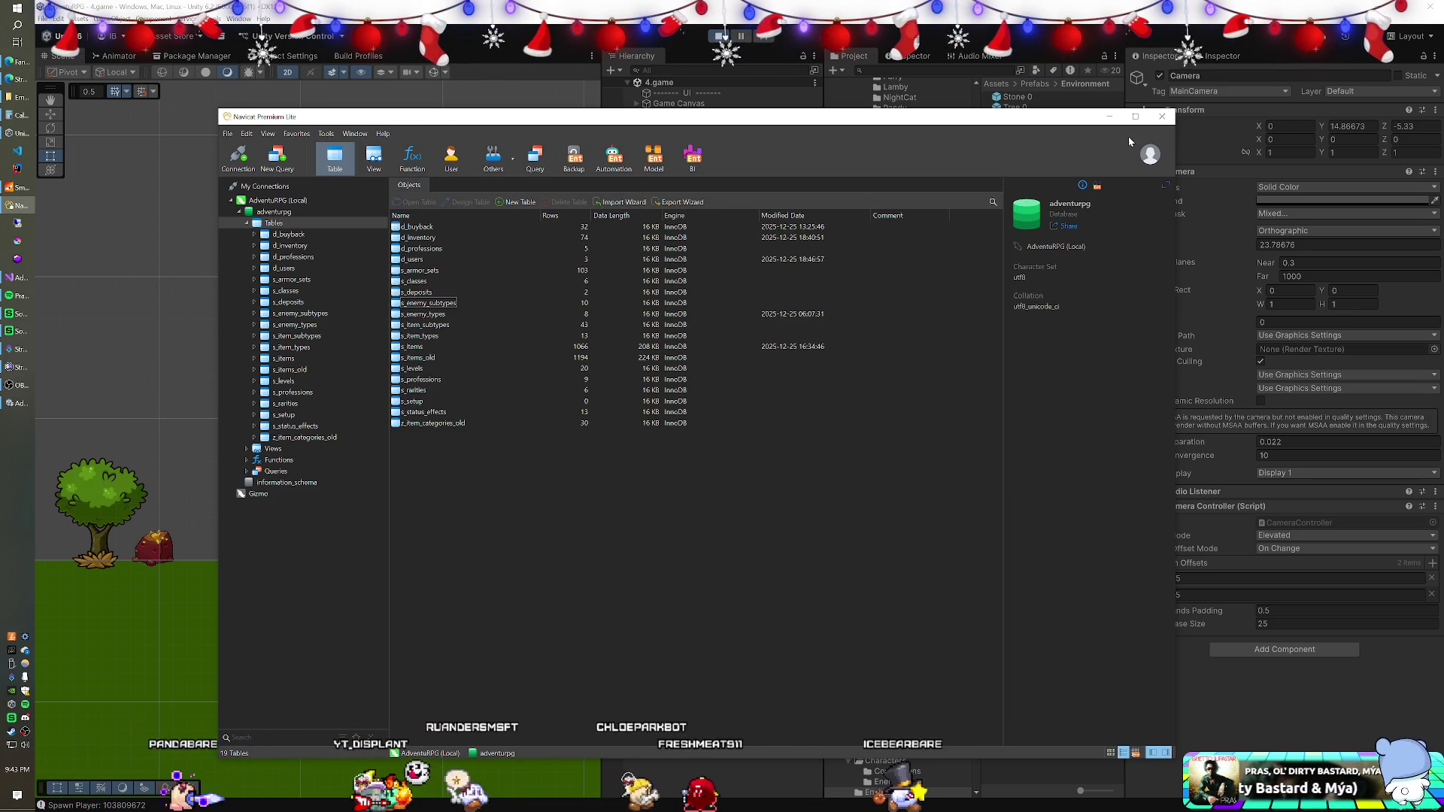
left_click(1161, 117)
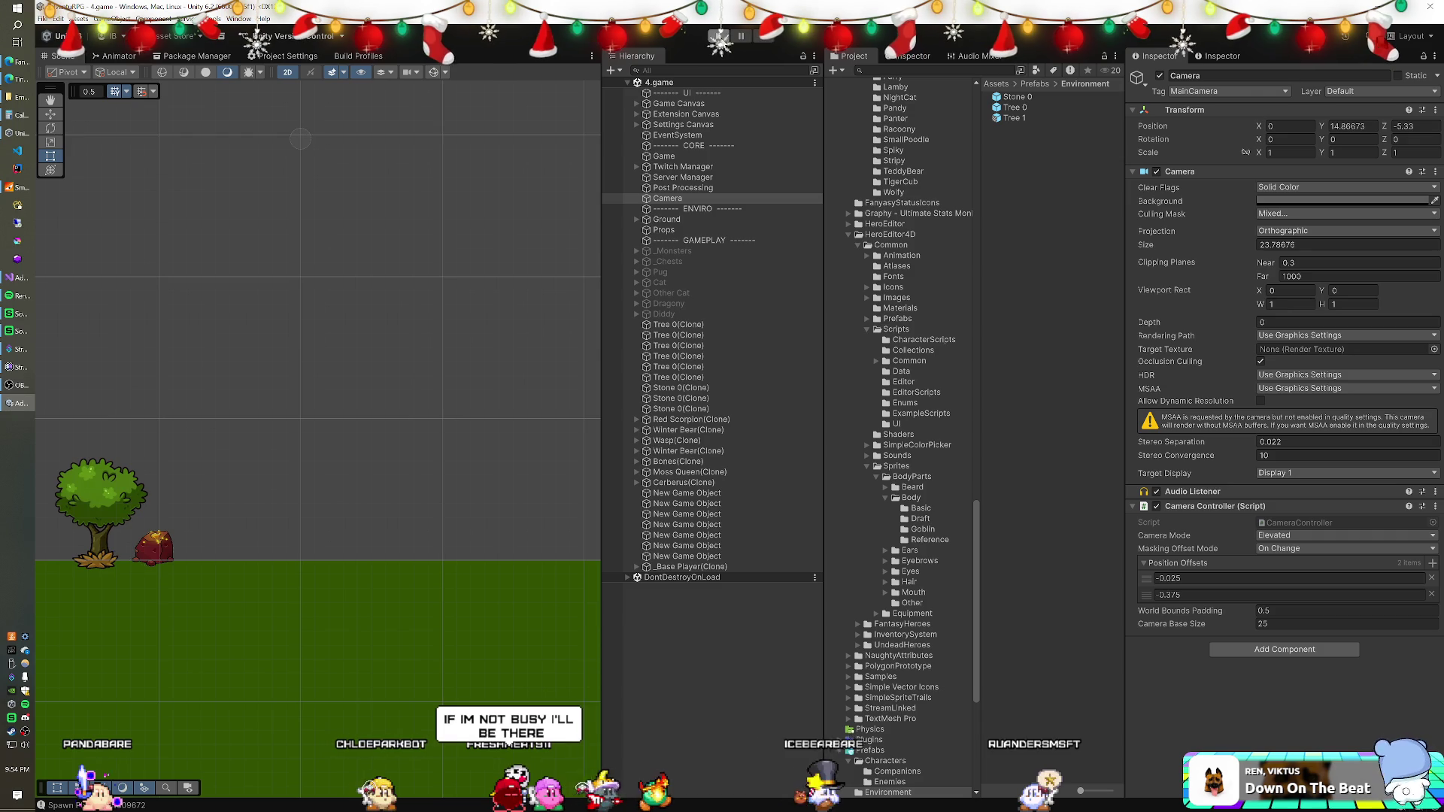
Exit Play mode so the scene returns to editing without spawned clones
left_click(718, 36)
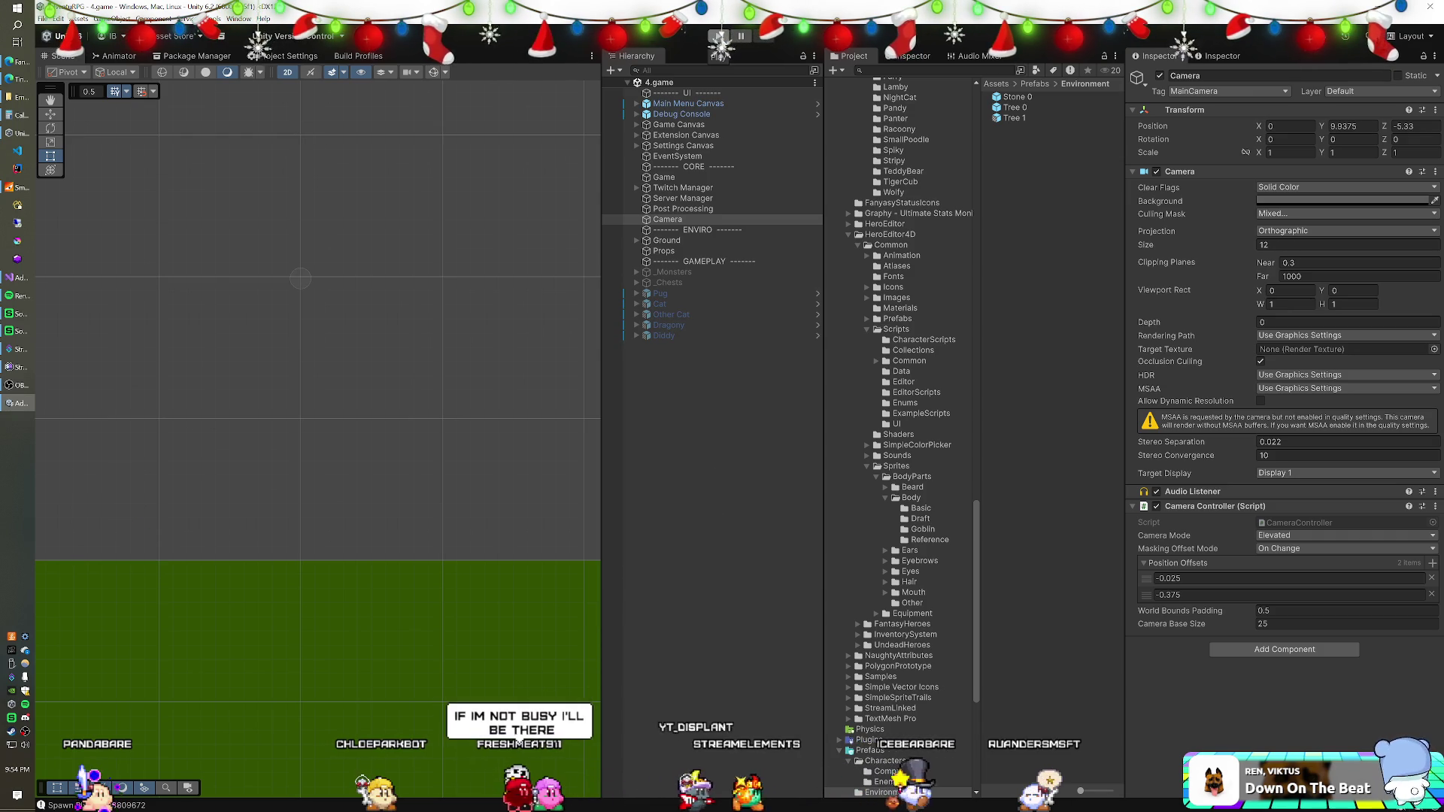